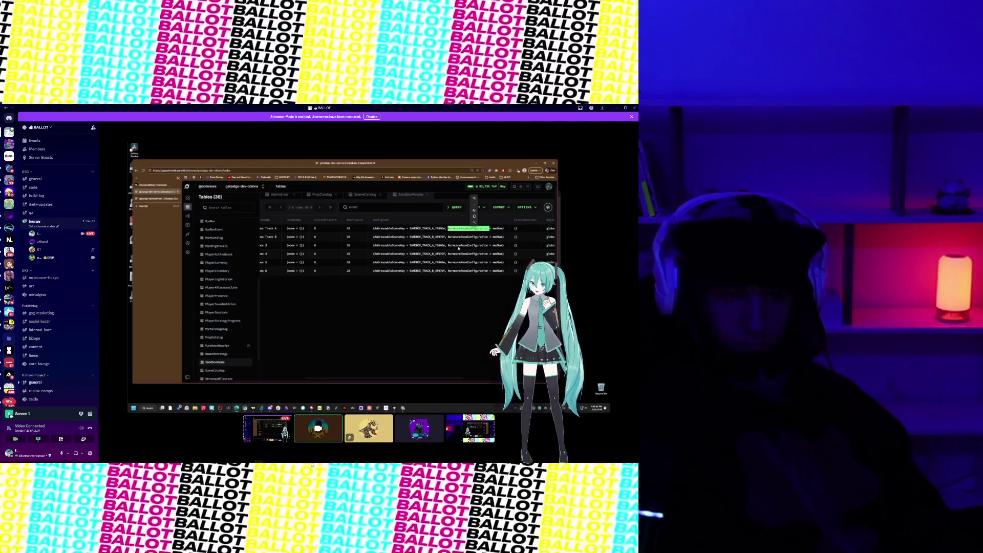
Step: Search the Normcore docs for 'room ser' and open 'Using room server options on connect'
mouse_move(356, 459)
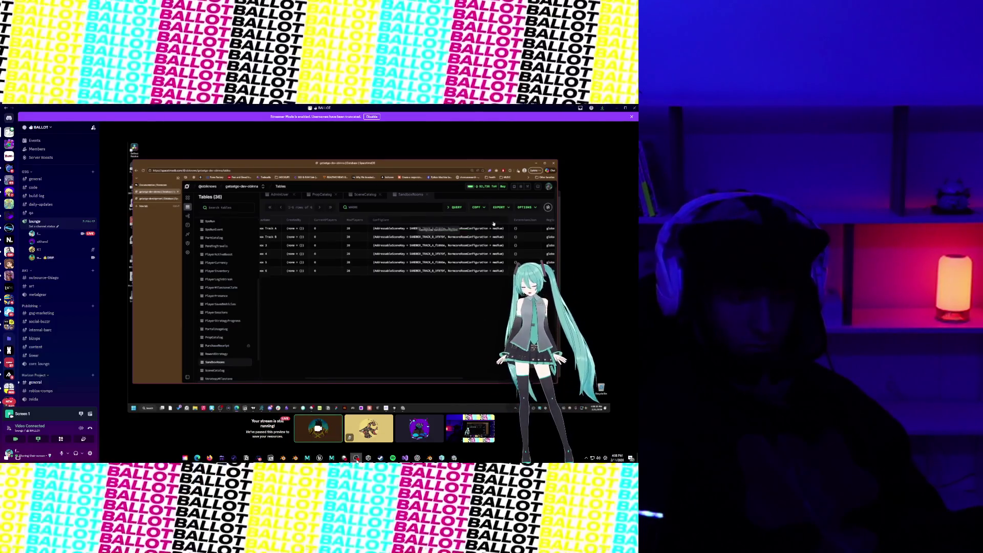
mouse_move(351, 405)
click(154, 184)
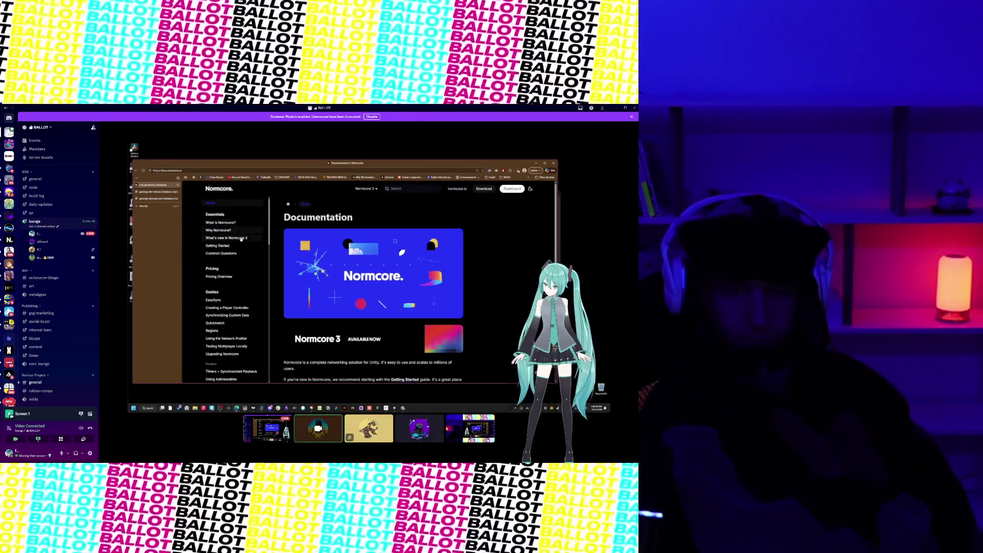
scroll(246, 256, down, 5)
click(402, 189)
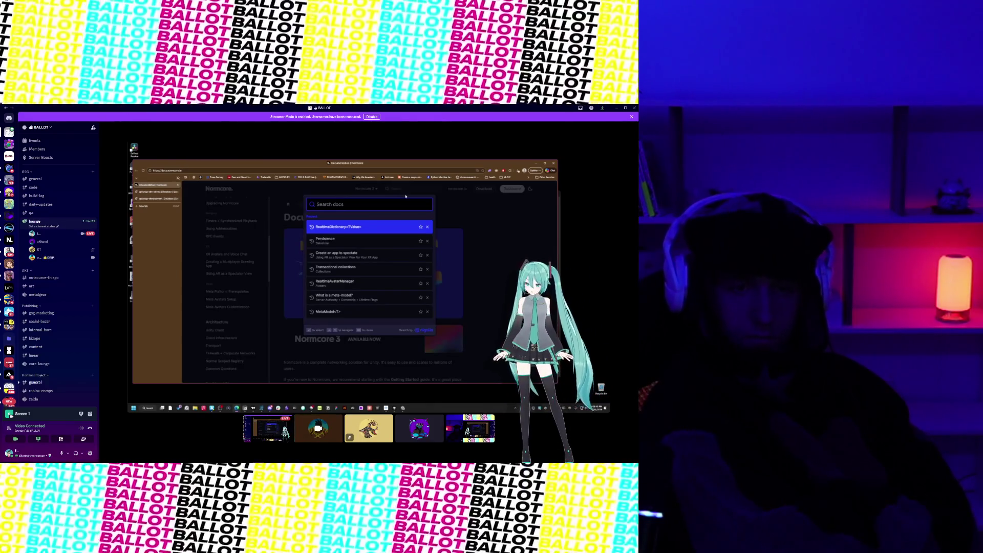
text(room ser)
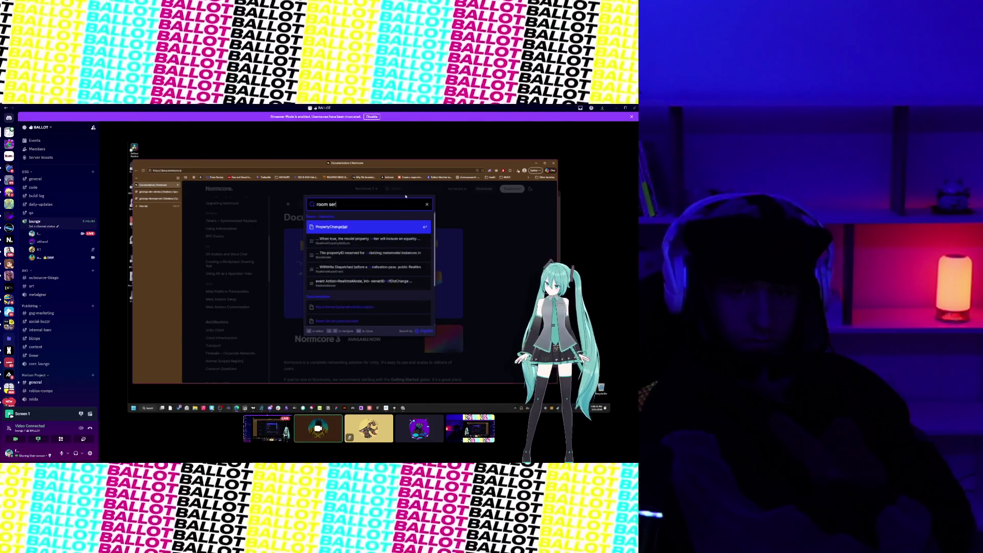
key(ctrl+a)
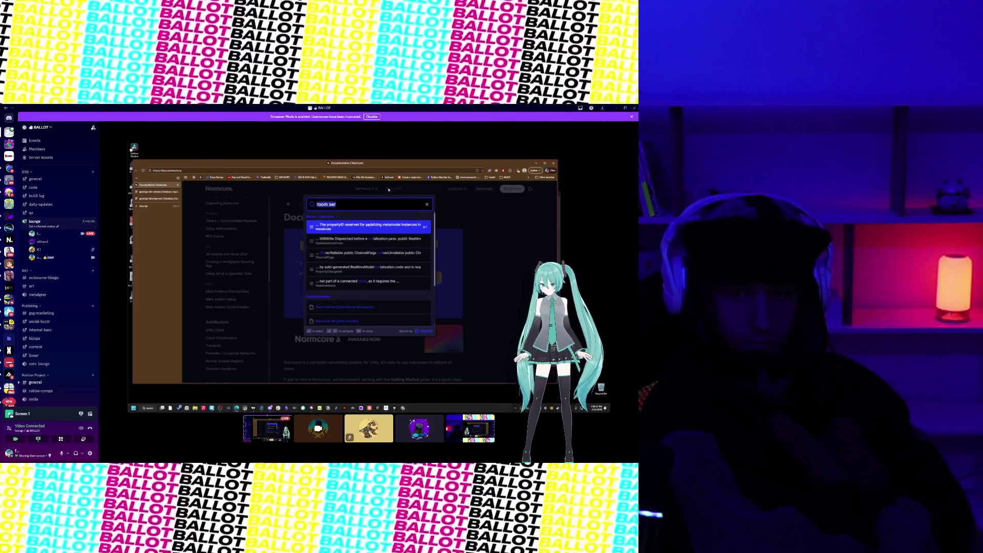
scroll(357, 289, down, 2)
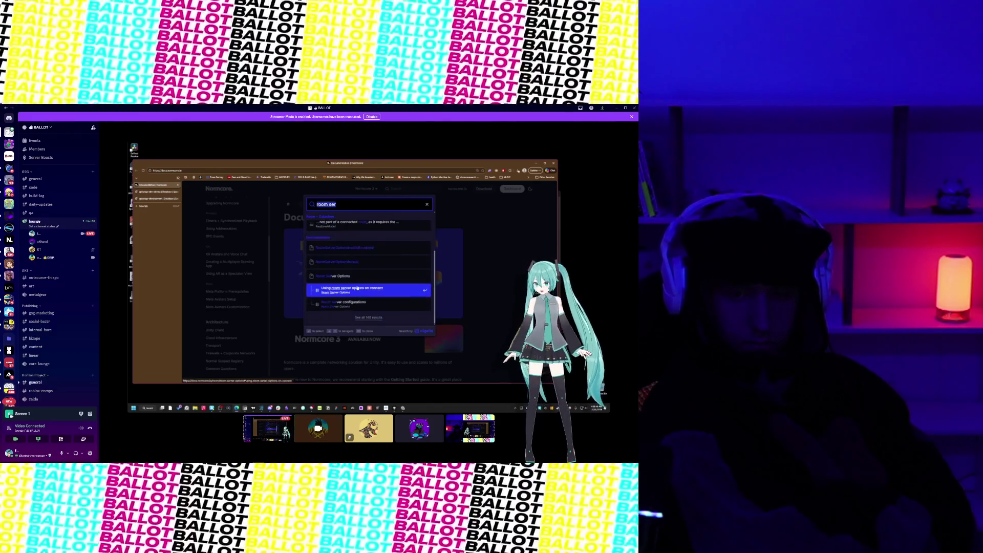
click(354, 276)
scroll(338, 304, down, 3)
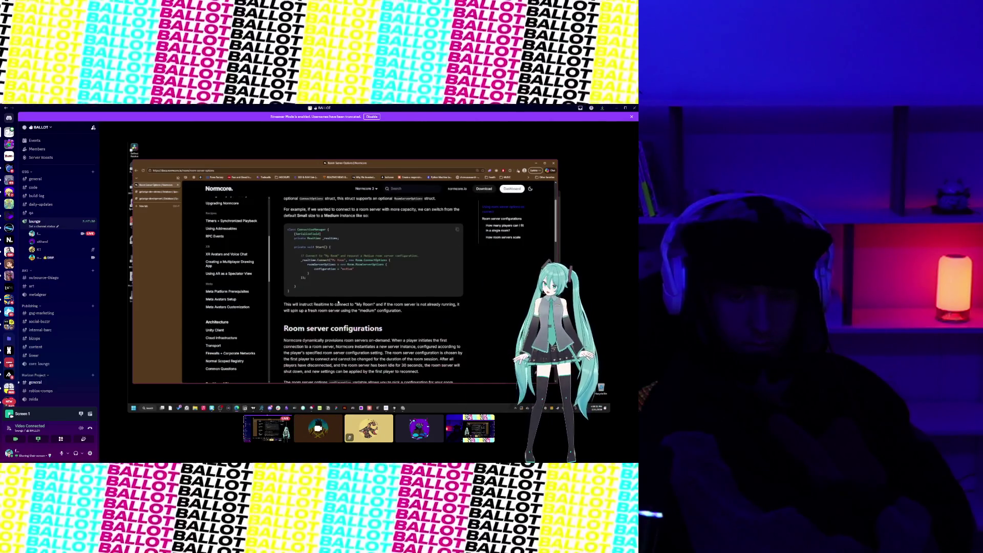
Step: Enlarge the page text and highlight the Medium room server configuration
drag(314, 269, 354, 269)
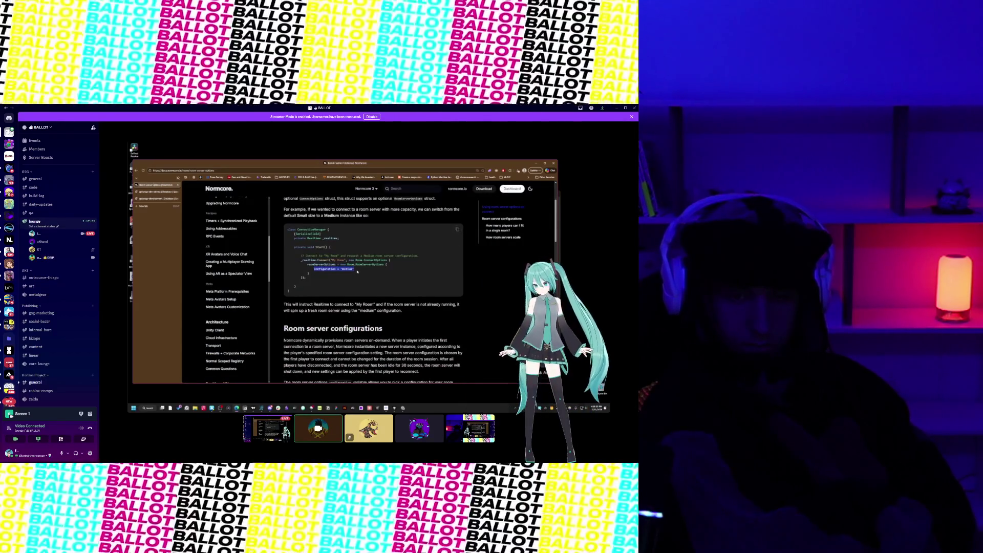
key(ctrl+plus)
key(ctrl+plus)
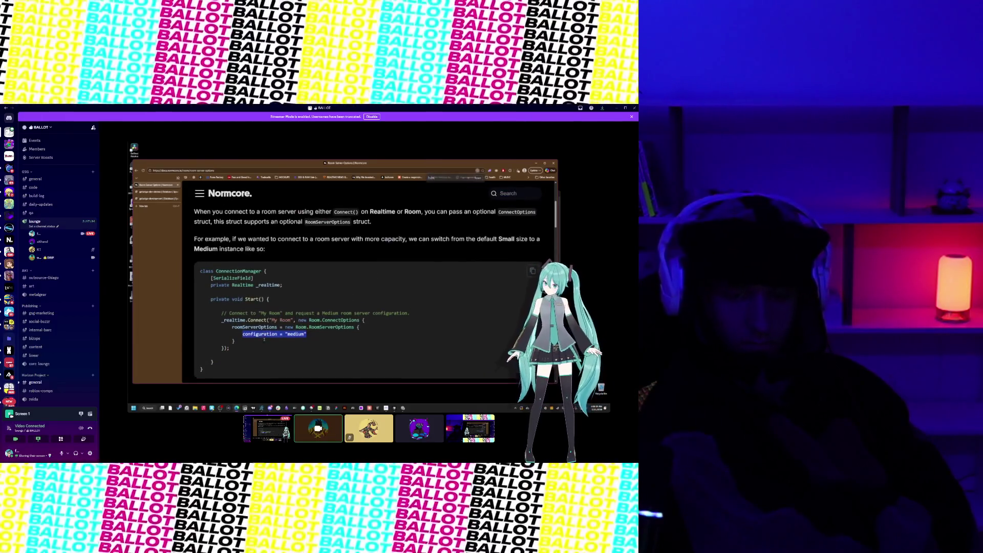
scroll(265, 339, down, 2)
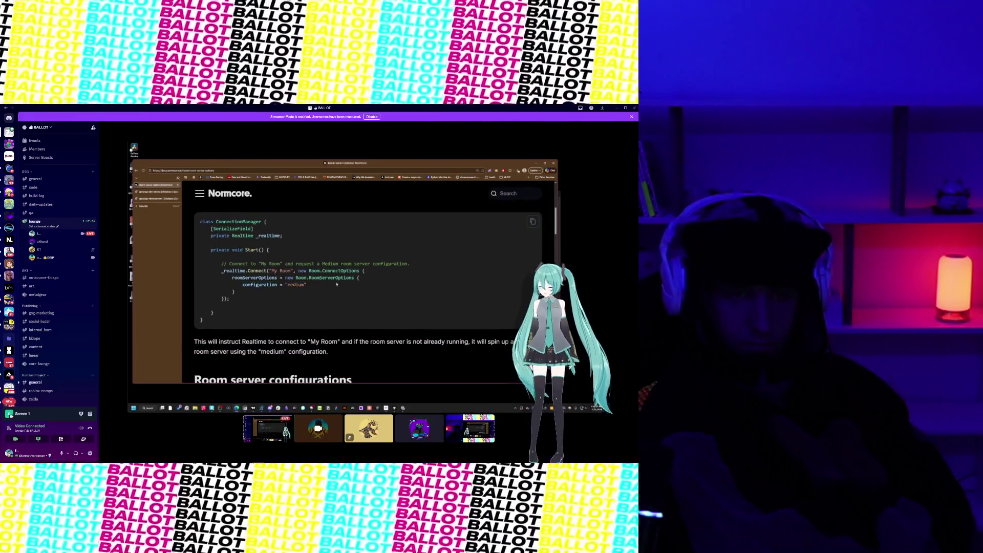
drag(322, 264, 425, 266)
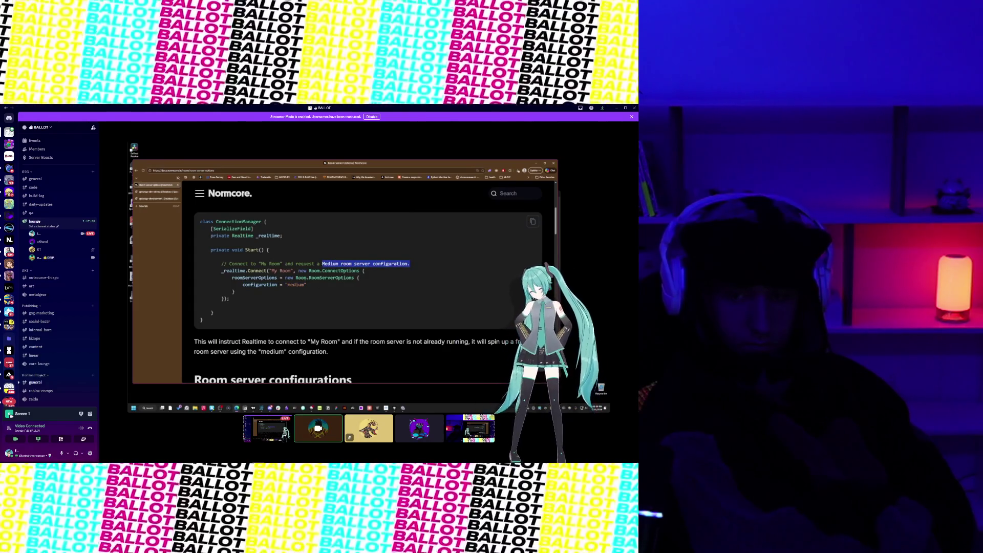
scroll(316, 272, down, 5)
scroll(314, 290, down, 4)
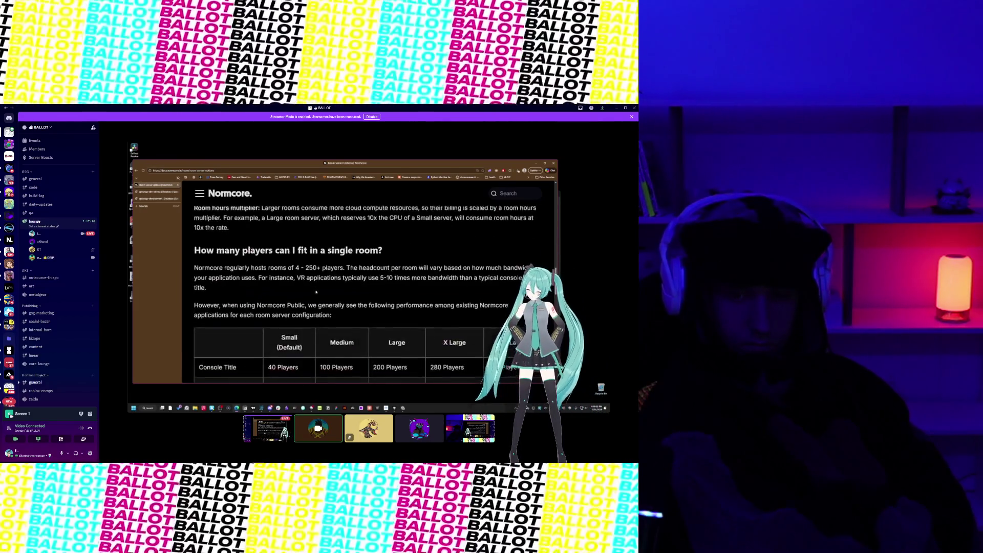
scroll(380, 304, up, 5)
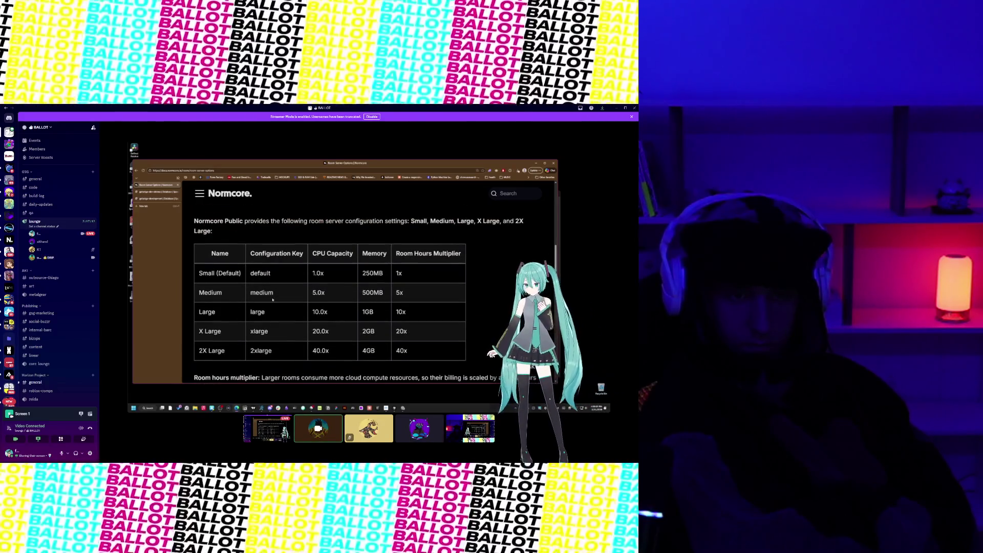
Step: Highlight the Room Hours Multiplier column in the room size table
drag(396, 254, 461, 253)
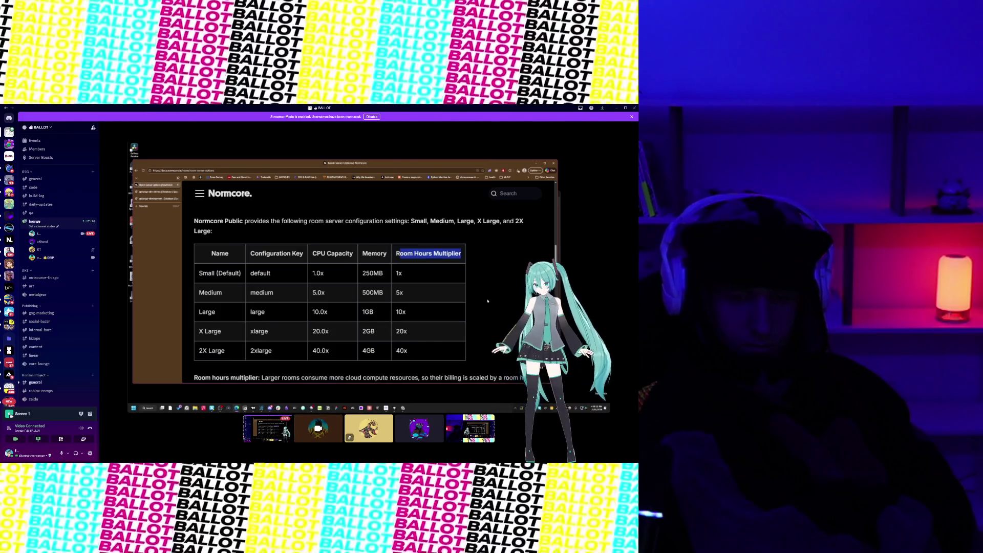
scroll(394, 293, up, 1)
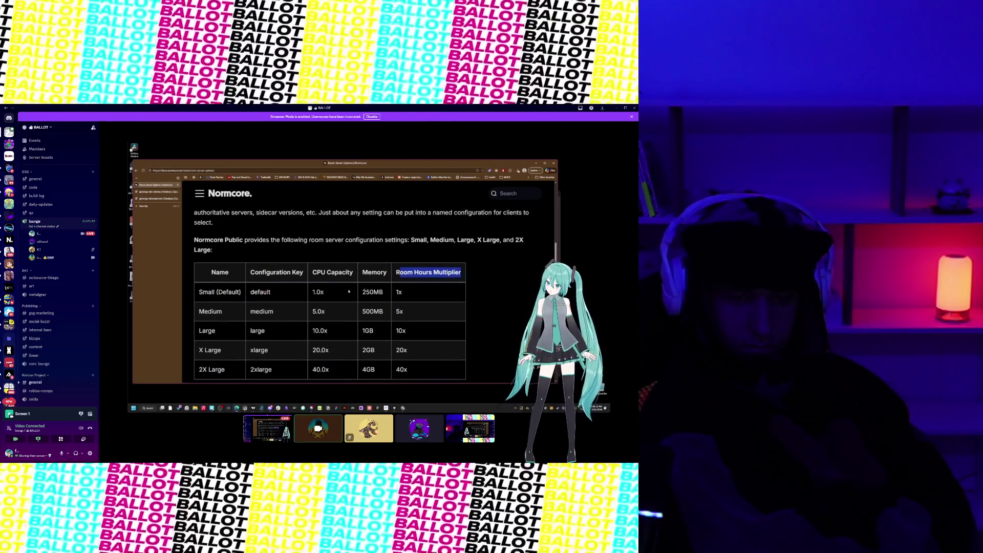
scroll(372, 293, down, 5)
scroll(372, 293, down, 5)
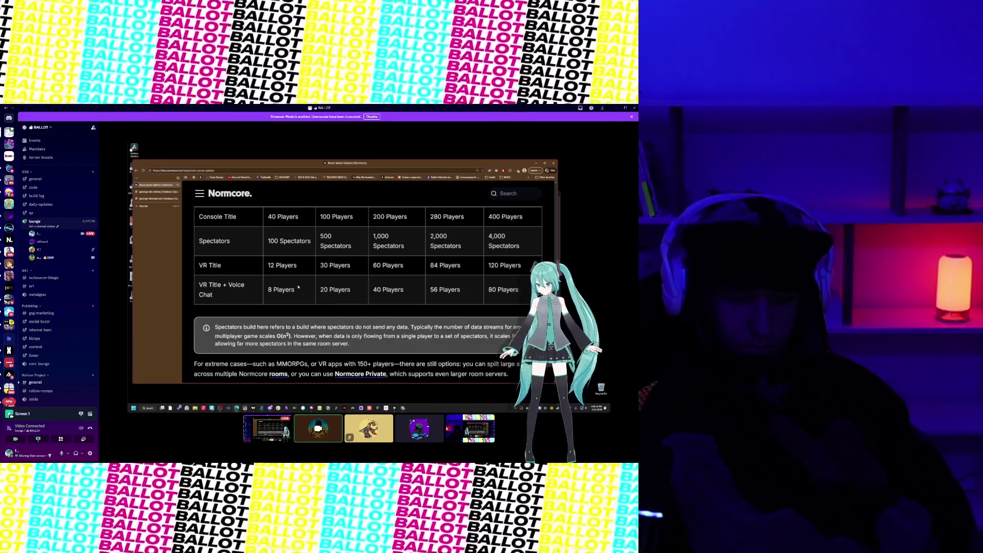
scroll(335, 290, down, 1)
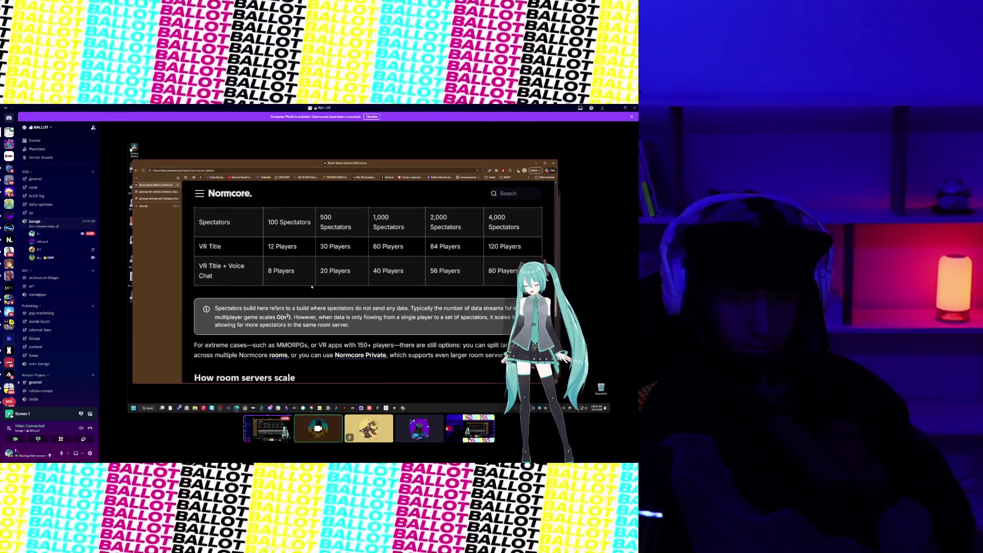
scroll(311, 287, up, 2)
scroll(325, 279, down, 3)
scroll(325, 279, up, 5)
Step: Point out 20 Players for Medium VR Title + Voice Chat rooms, then return to SpacetimeDB
double_click(337, 249)
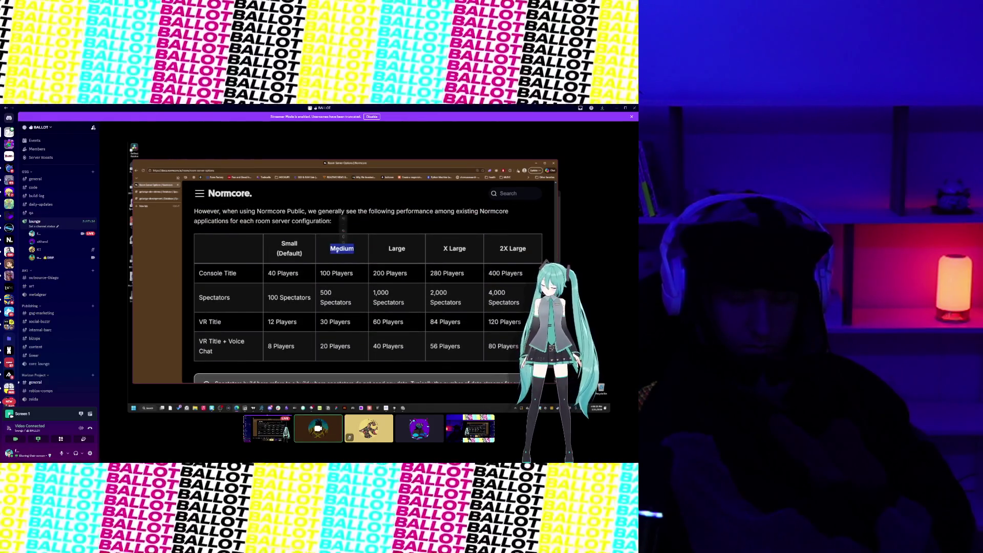
mouse_move(213, 351)
mouse_down()
mouse_move(320, 322)
mouse_move(196, 342)
mouse_up()
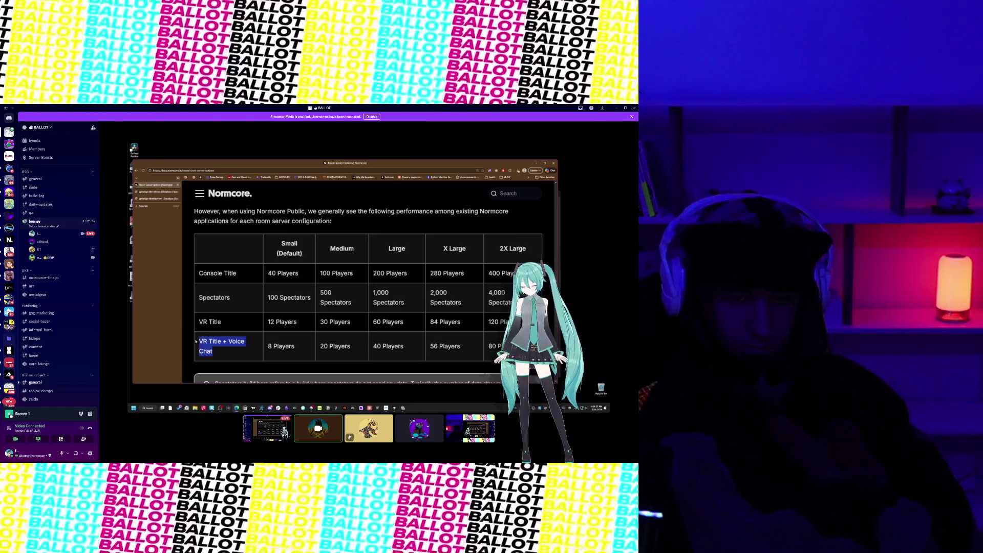
drag(320, 346, 345, 347)
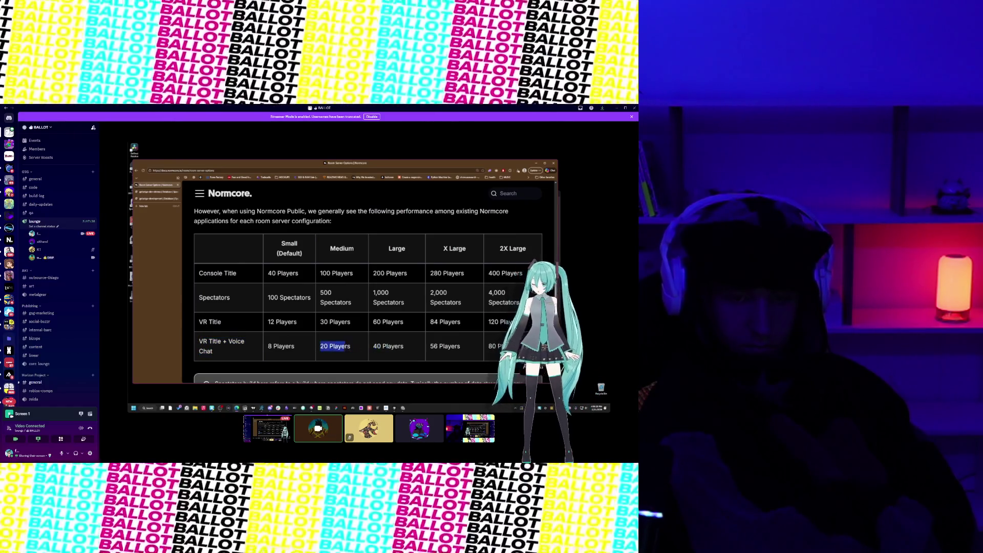
click(154, 192)
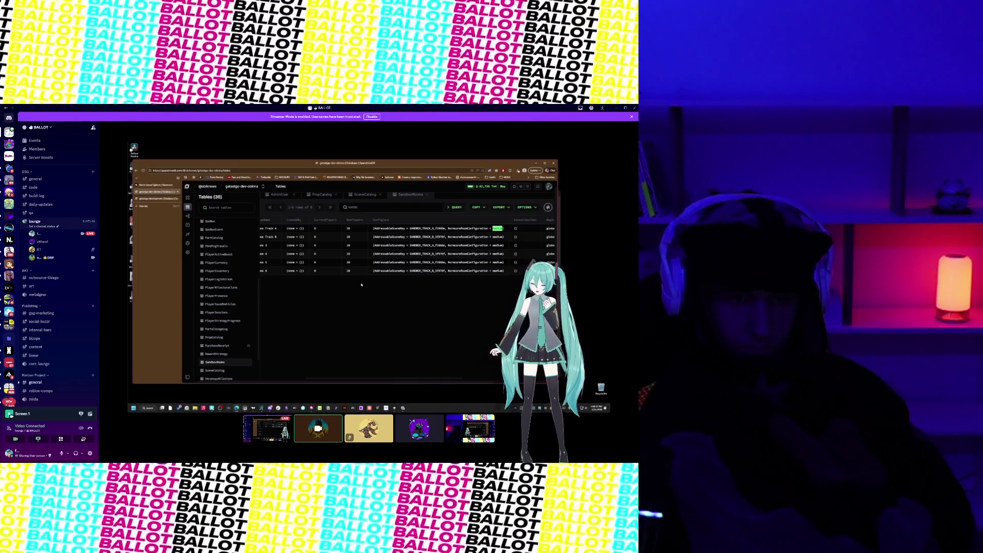
Step: Scroll across the SandboxRooms columns, noting MaxPlayers 20, and back to RowId
drag(347, 380, 381, 380)
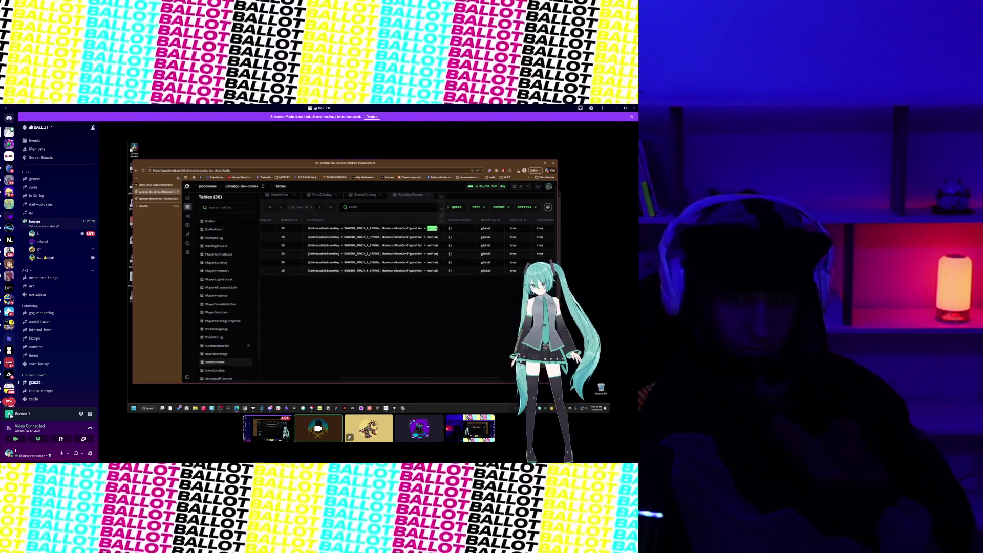
click(283, 229)
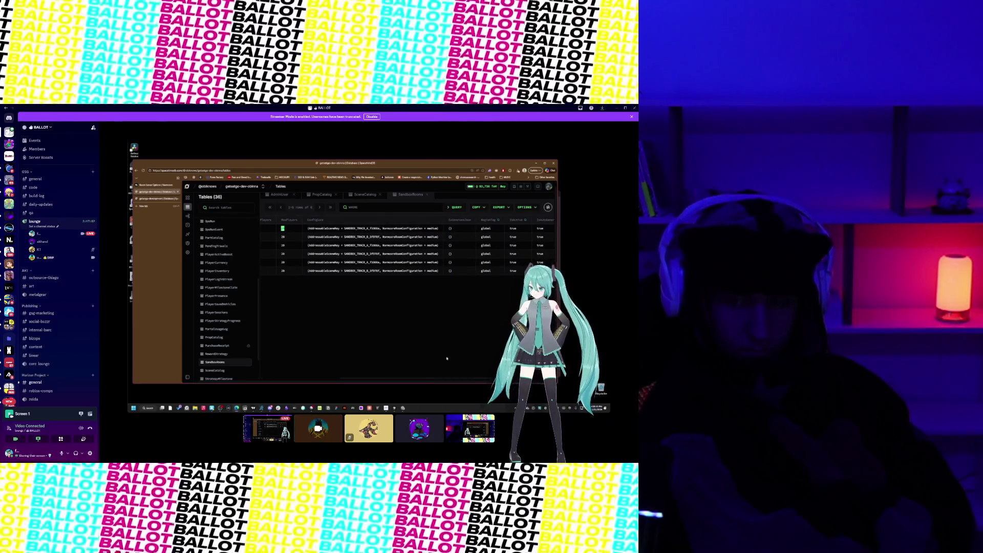
mouse_move(411, 378)
mouse_down()
mouse_move(340, 377)
mouse_move(421, 376)
mouse_move(413, 379)
mouse_up()
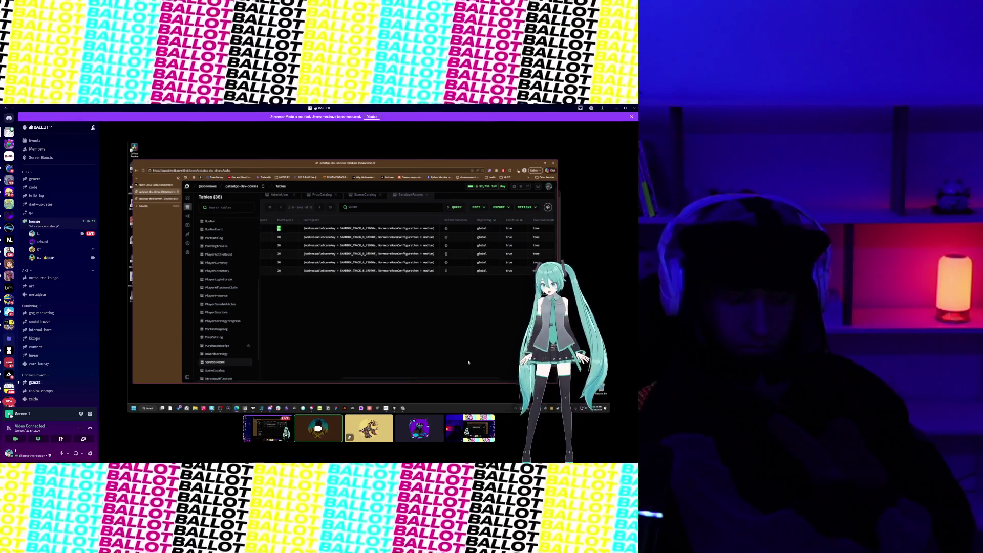
mouse_move(425, 377)
mouse_down()
mouse_move(372, 376)
mouse_move(459, 377)
mouse_up()
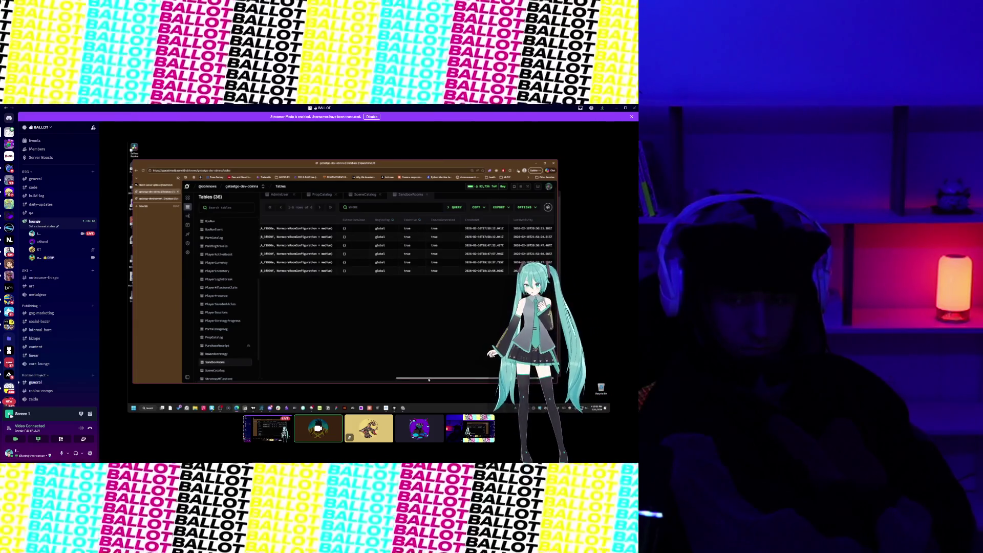
mouse_move(429, 379)
mouse_down()
mouse_move(396, 380)
mouse_move(460, 376)
mouse_up()
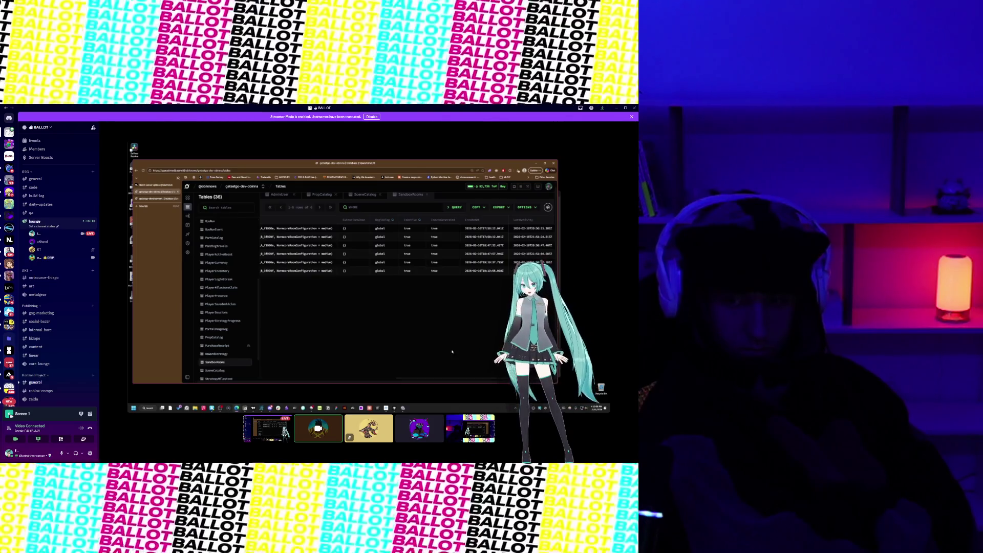
drag(421, 380, 419, 379)
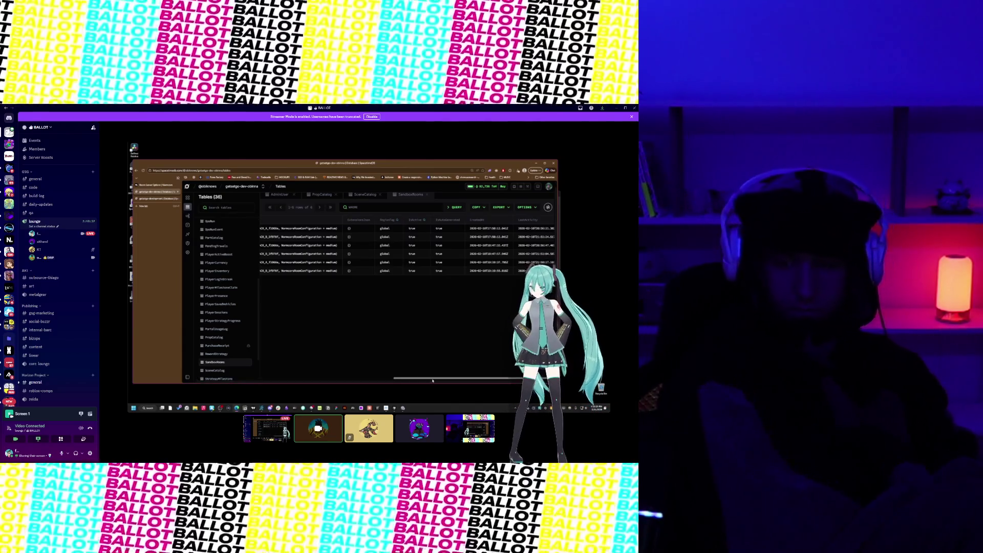
drag(394, 377, 447, 377)
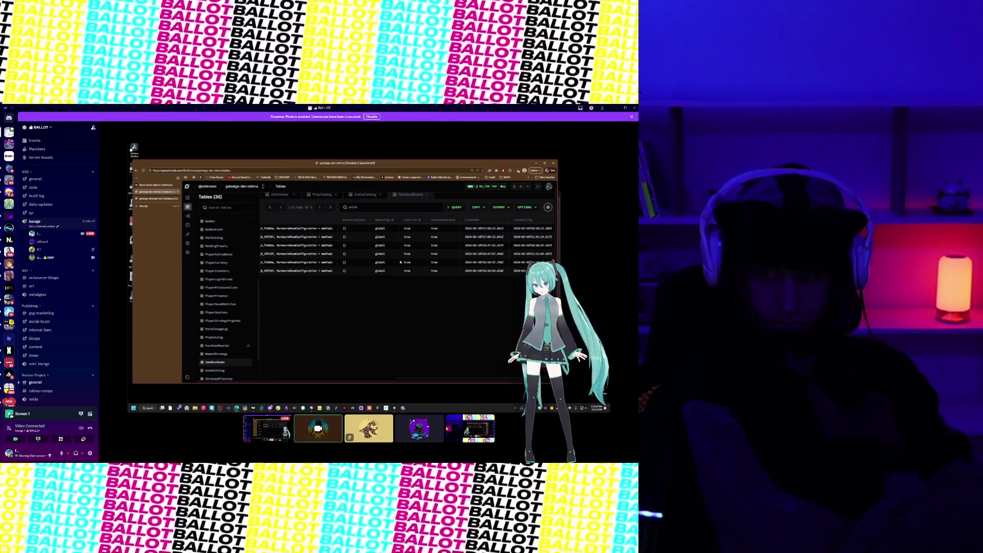
mouse_move(426, 378)
mouse_down()
mouse_move(416, 379)
mouse_move(436, 375)
mouse_move(290, 376)
mouse_up()
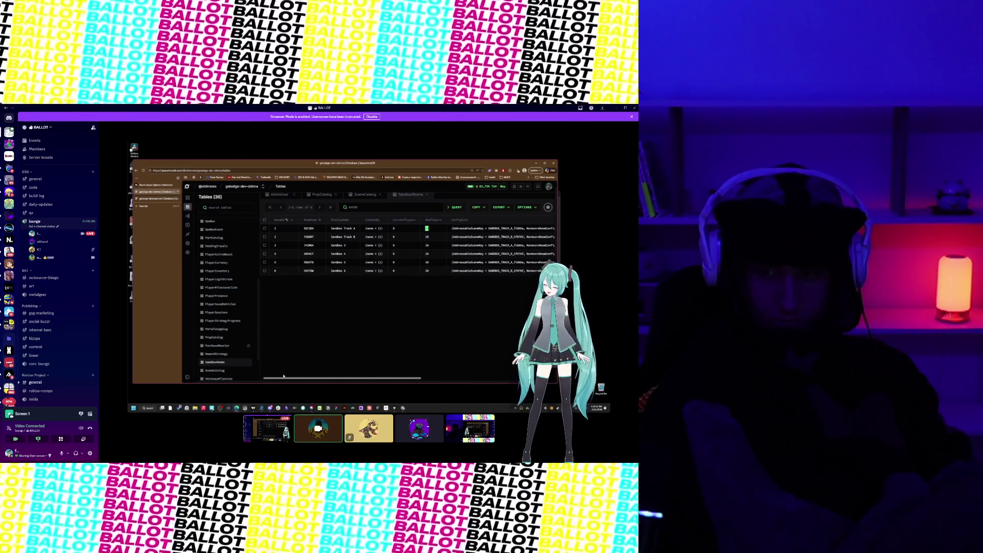
drag(288, 375, 302, 376)
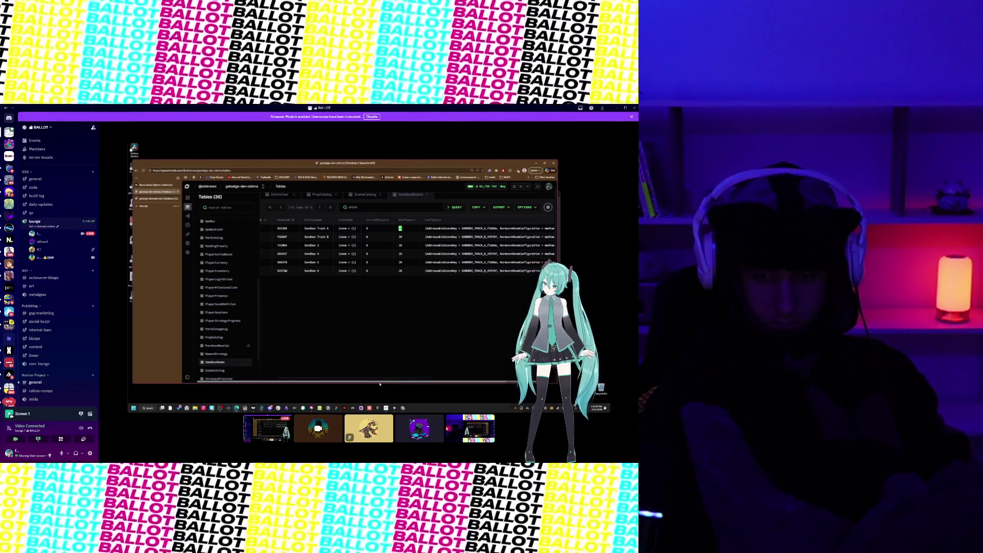
drag(381, 378, 390, 377)
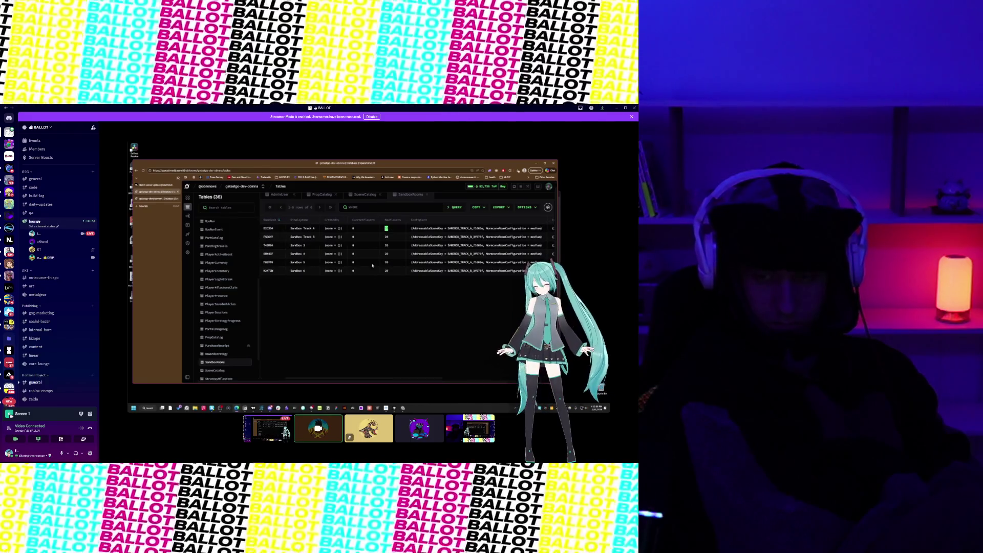
drag(384, 377, 342, 376)
Step: Open the WorldRooms table in the getsetgo-development database
key(ctrl+Tab)
scroll(216, 362, down, 1)
click(215, 373)
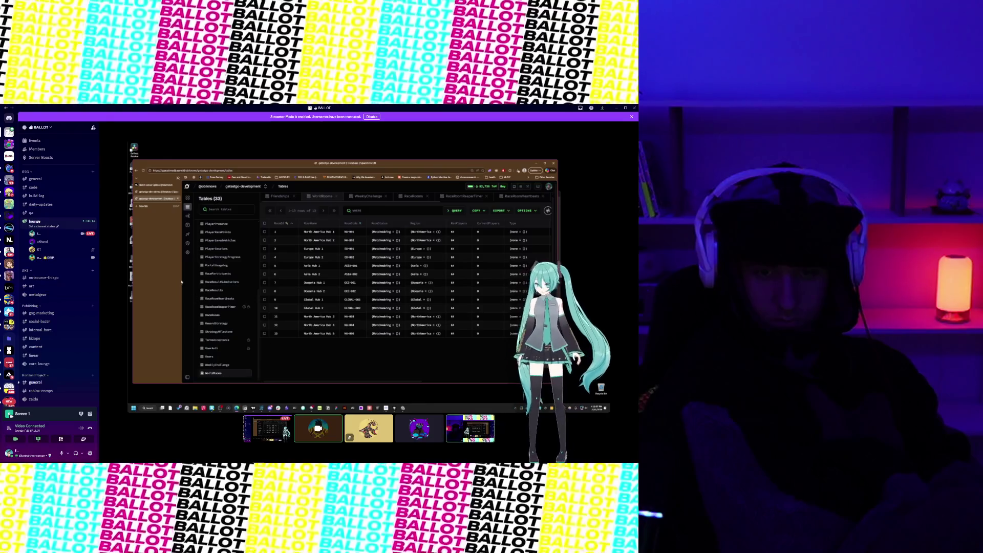
Step: Back in the dev database, scroll SandboxRooms to ConfigCore and select SANDBOX_TRACK_B in row 4
click(155, 192)
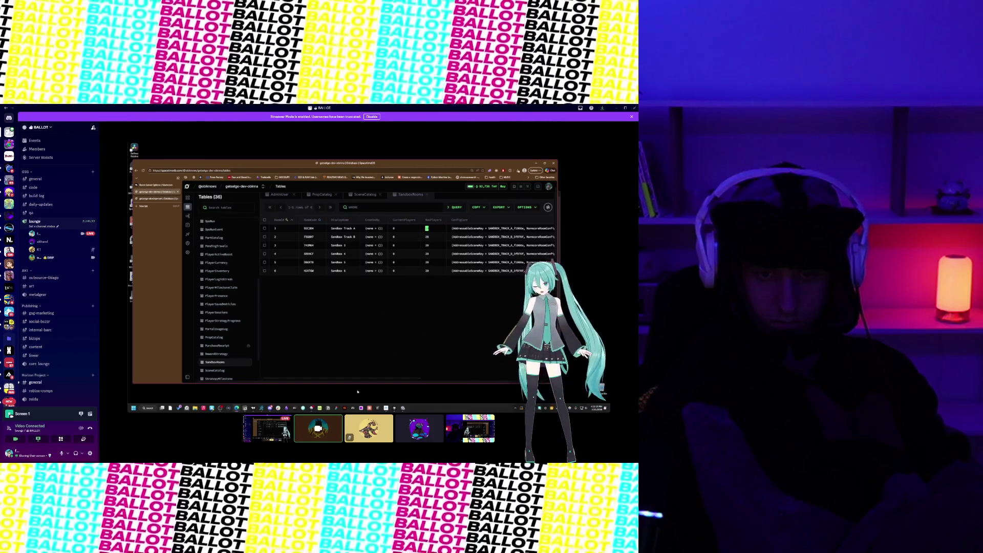
drag(367, 379, 428, 379)
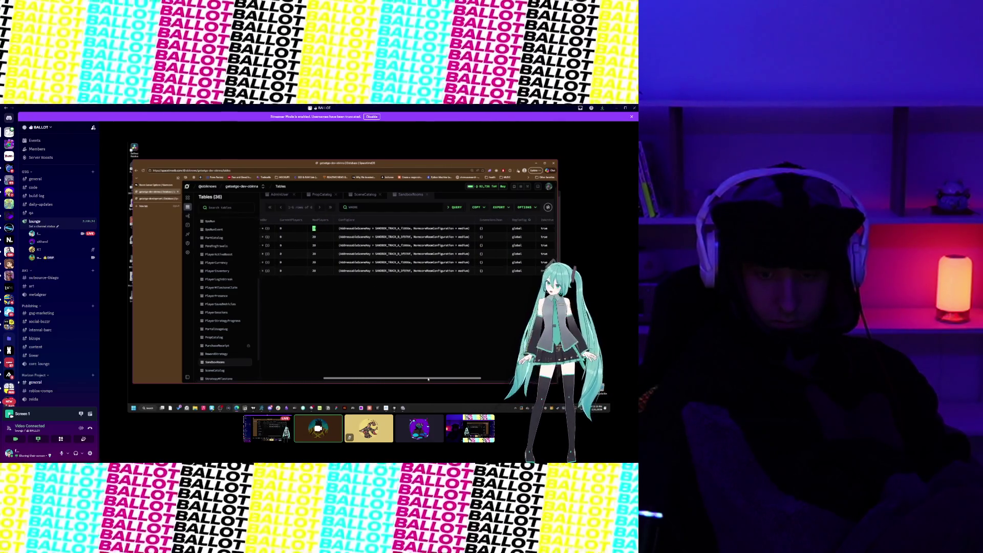
double_click(392, 253)
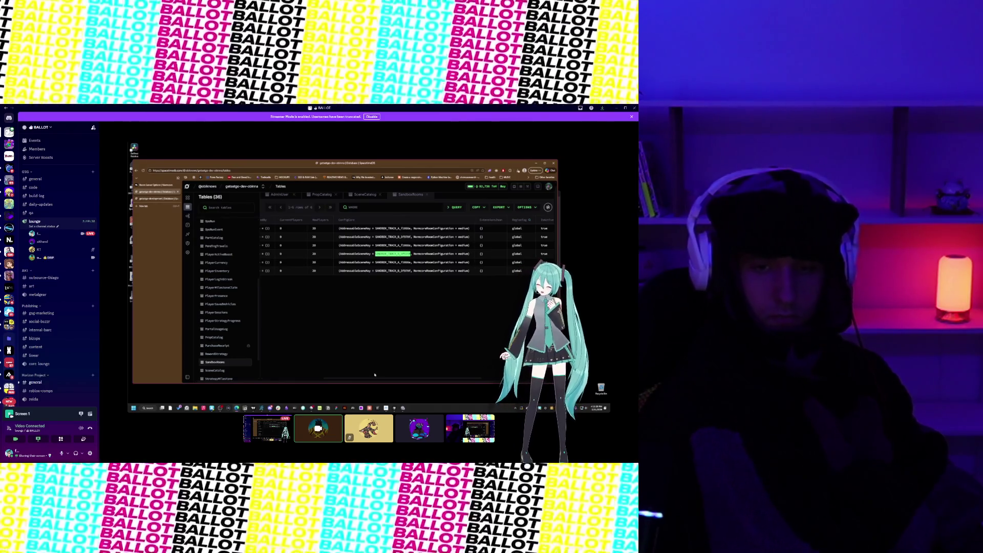
mouse_move(373, 379)
mouse_down()
mouse_move(381, 379)
mouse_move(338, 377)
mouse_up()
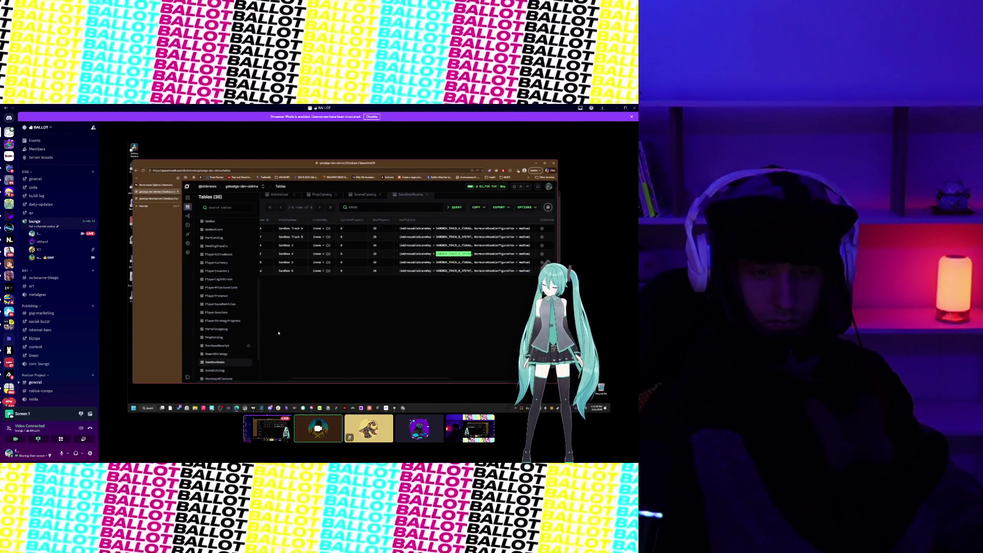
scroll(224, 327, up, 3)
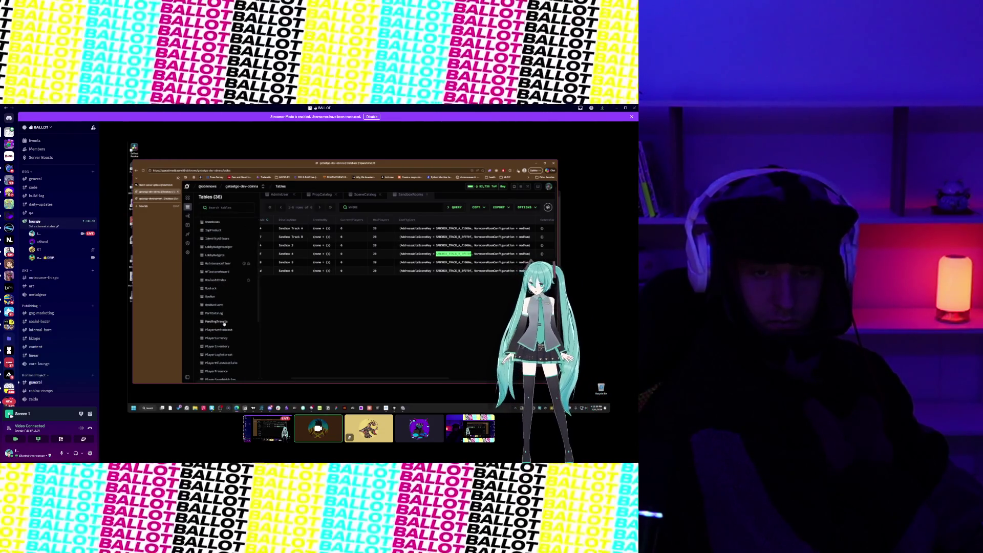
scroll(227, 320, up, 2)
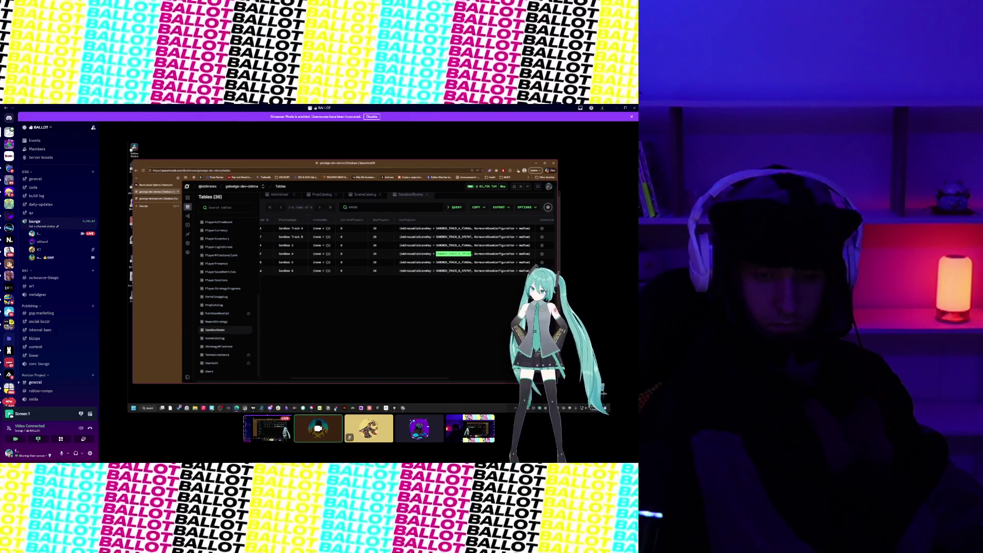
click(394, 408)
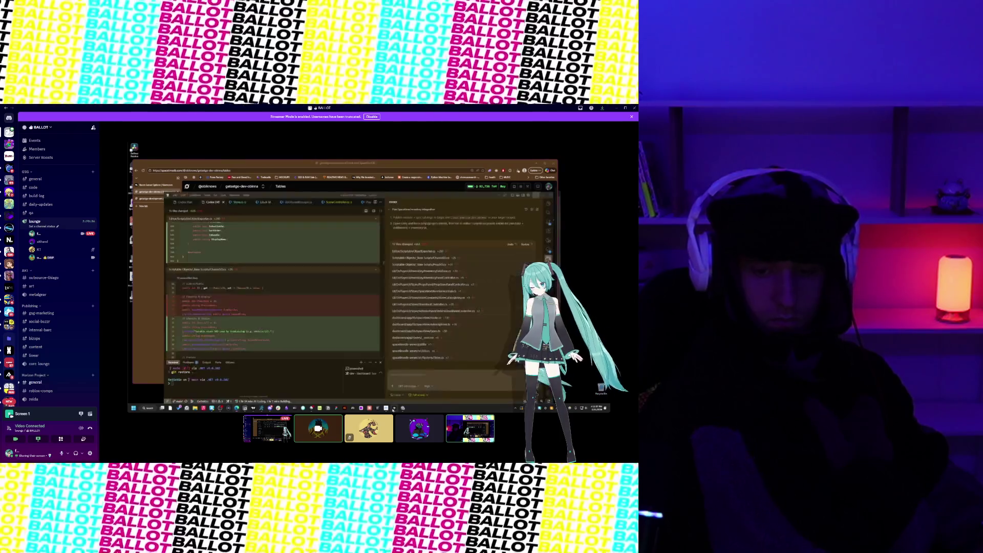
Step: Maximize Cursor on the Catalogs page, close the assistant panel, and reload to reconnect
click(211, 154)
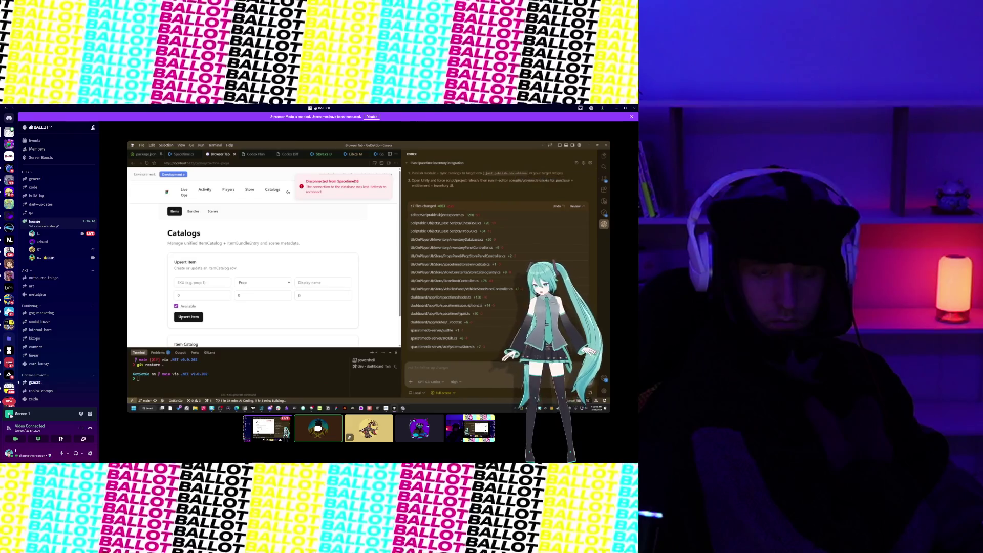
click(604, 223)
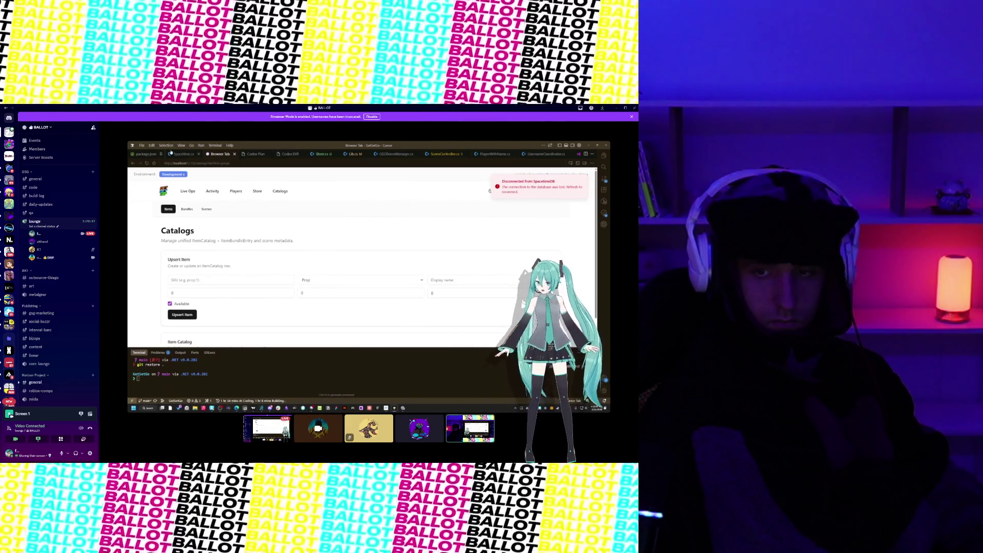
click(147, 163)
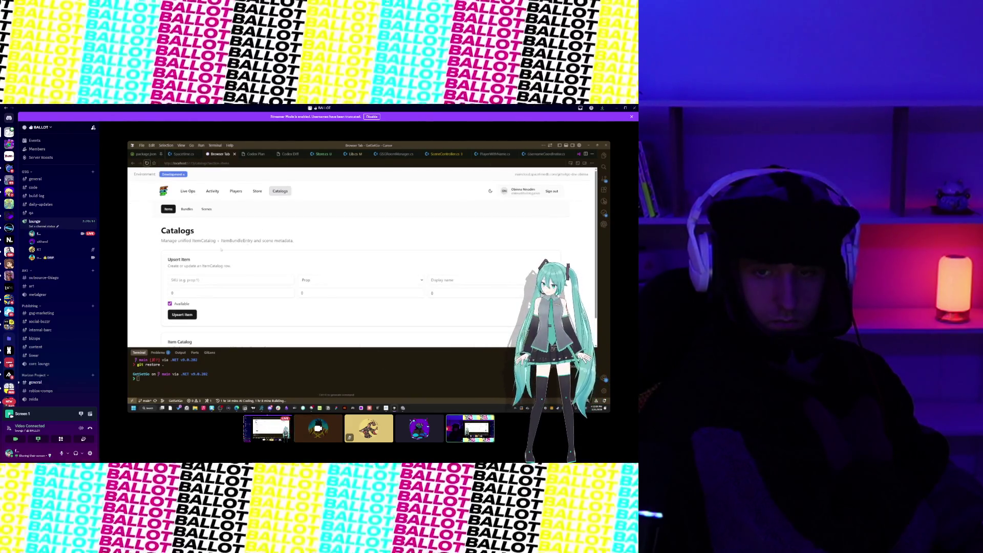
scroll(222, 250, down, 1)
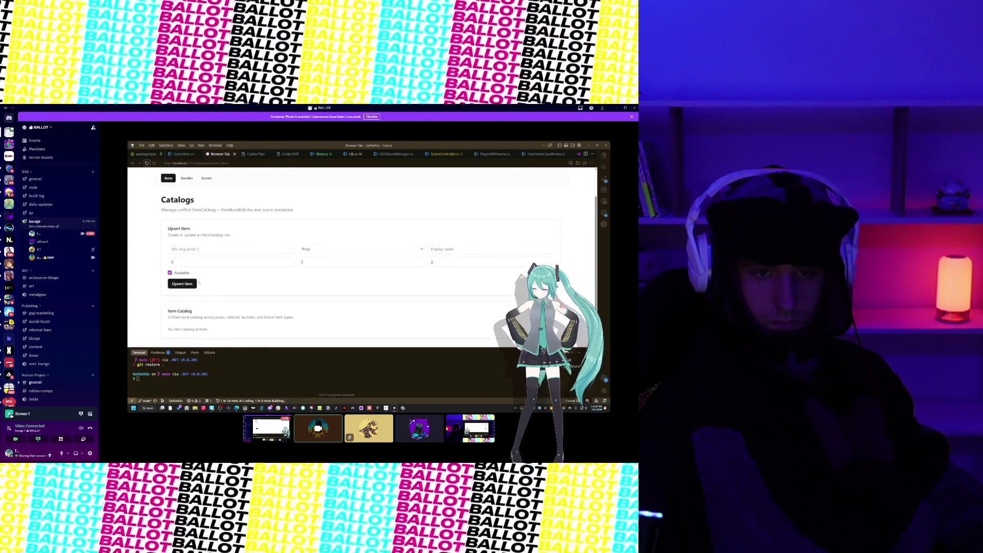
Step: Highlight the empty Item Catalog's description, including 'props, vehicles', and click the SKU field
triple_click(218, 333)
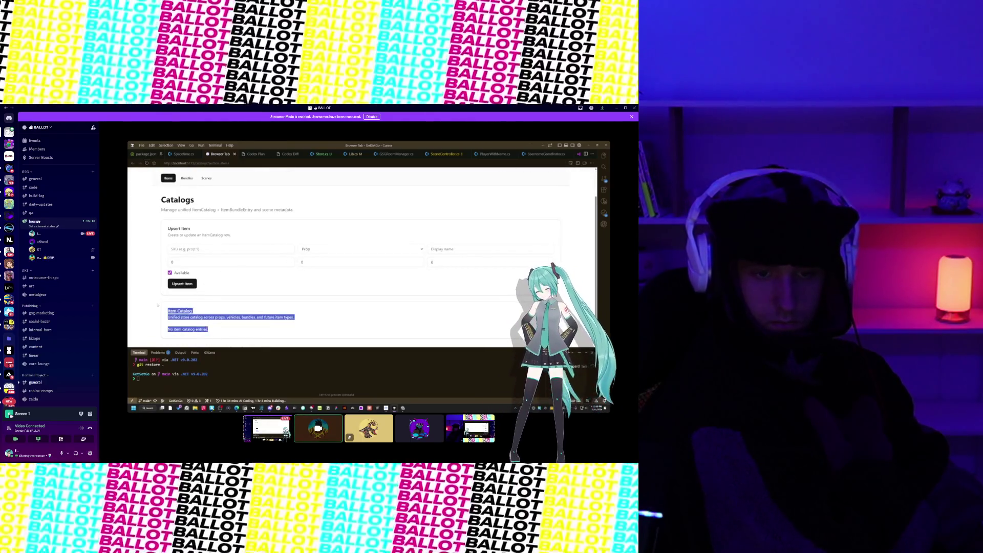
click(231, 325)
drag(208, 329, 168, 310)
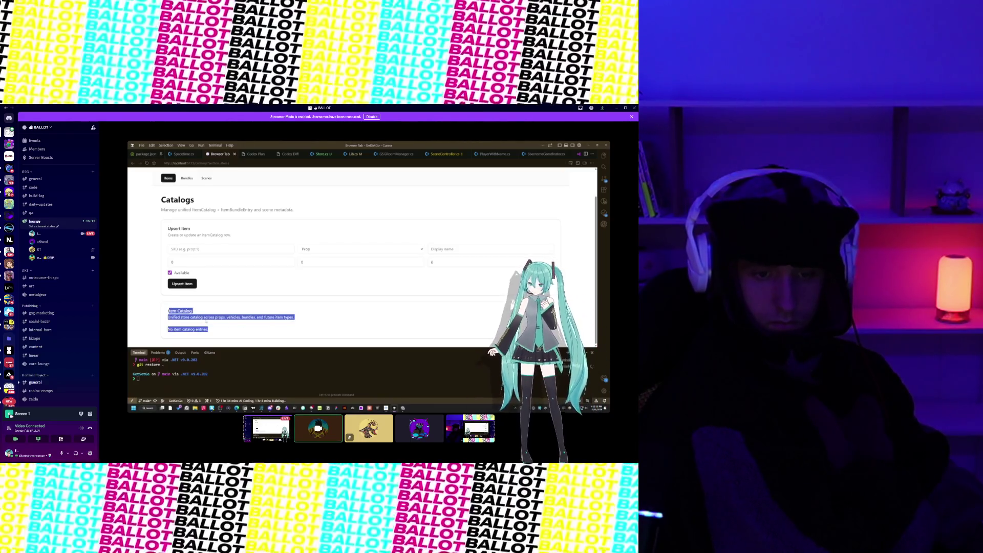
mouse_move(219, 318)
mouse_down()
mouse_move(249, 317)
mouse_move(240, 318)
mouse_up()
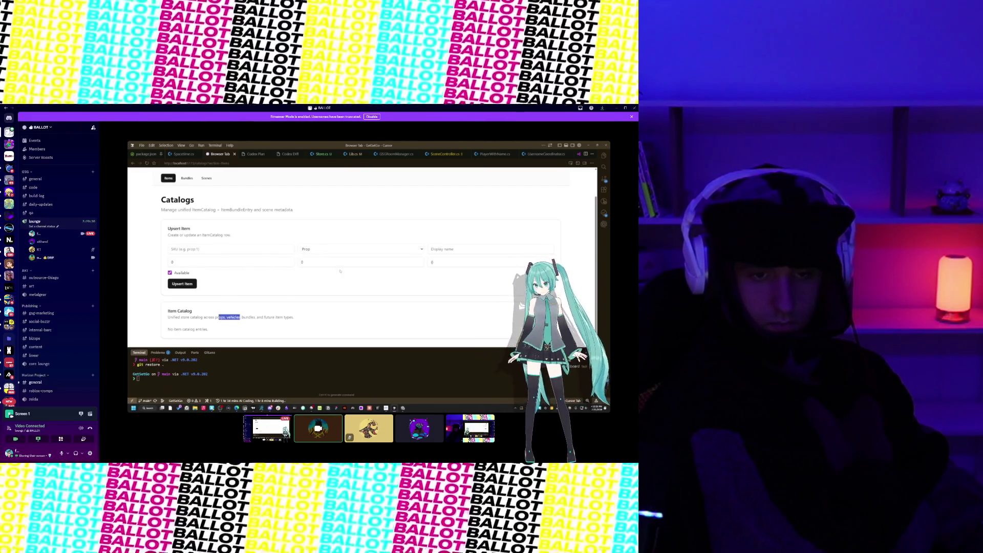
click(174, 249)
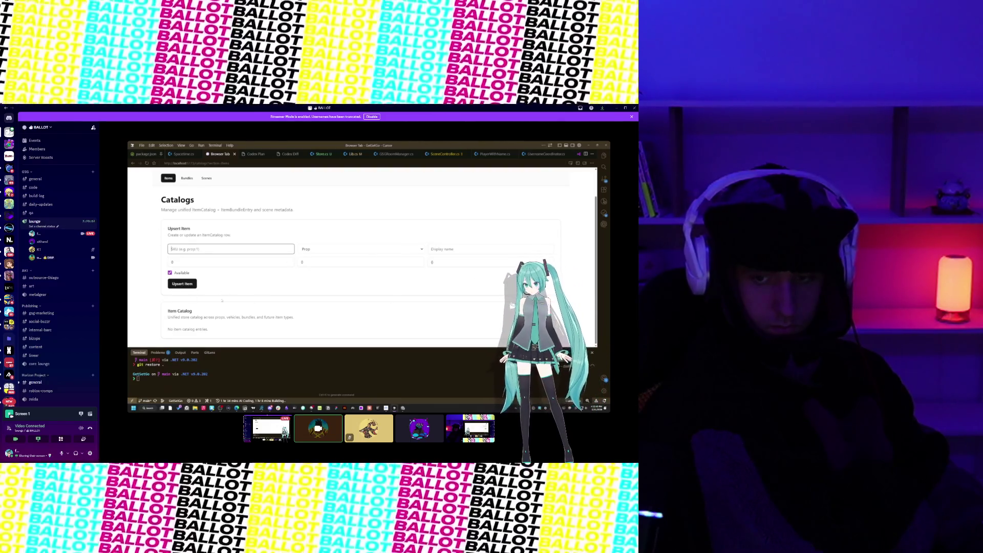
scroll(222, 301, up, 2)
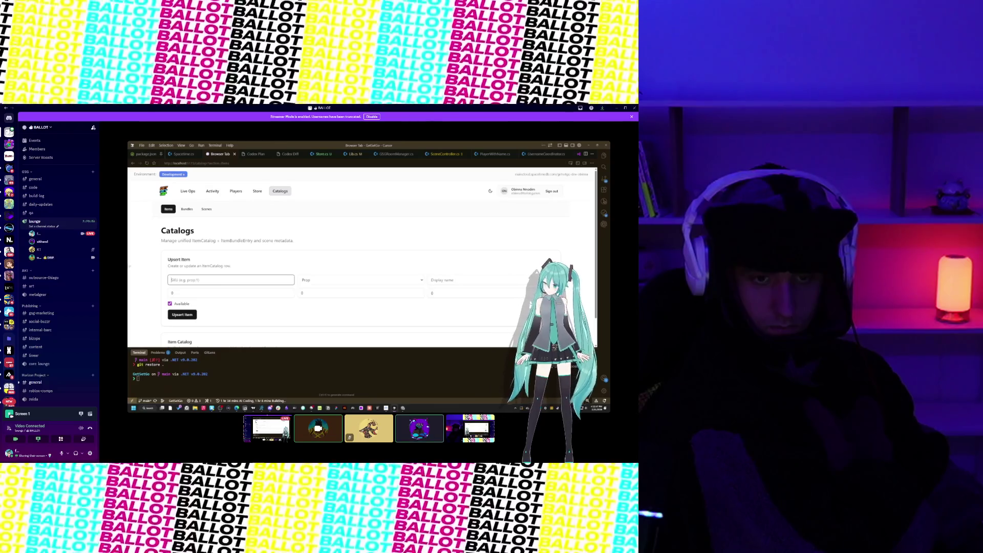
scroll(247, 256, down, 2)
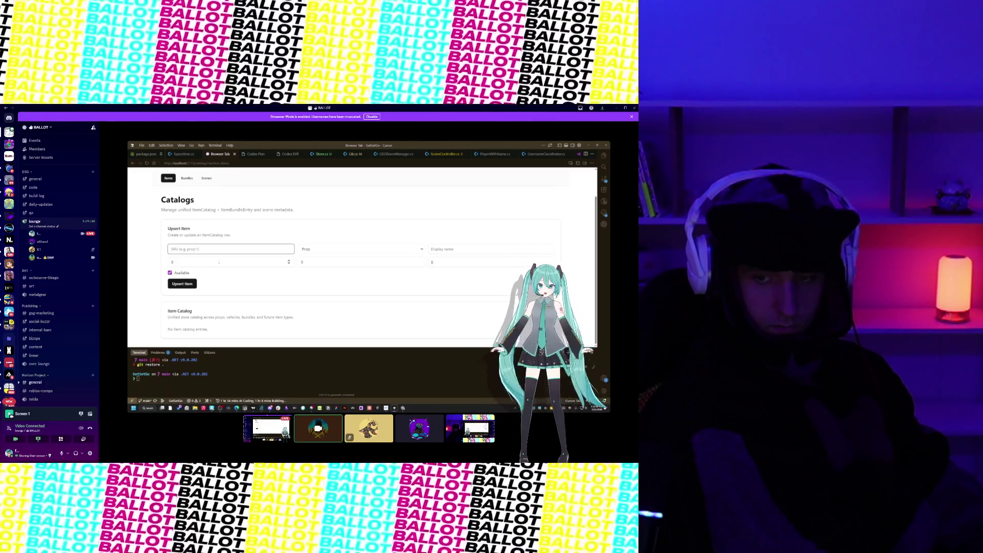
scroll(248, 293, up, 2)
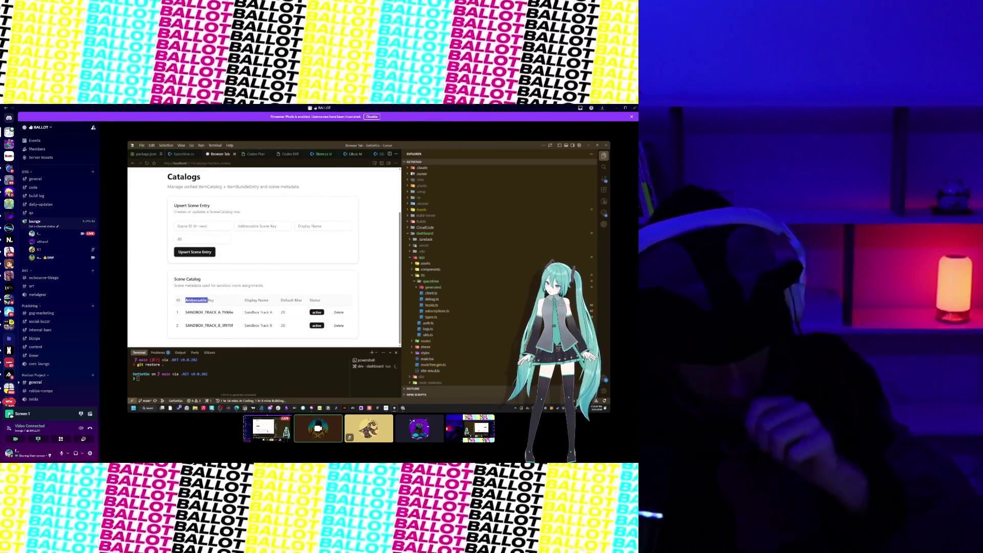
Step: Bring up Linear's Game Development Triage board from the taskbar
mouse_move(418, 459)
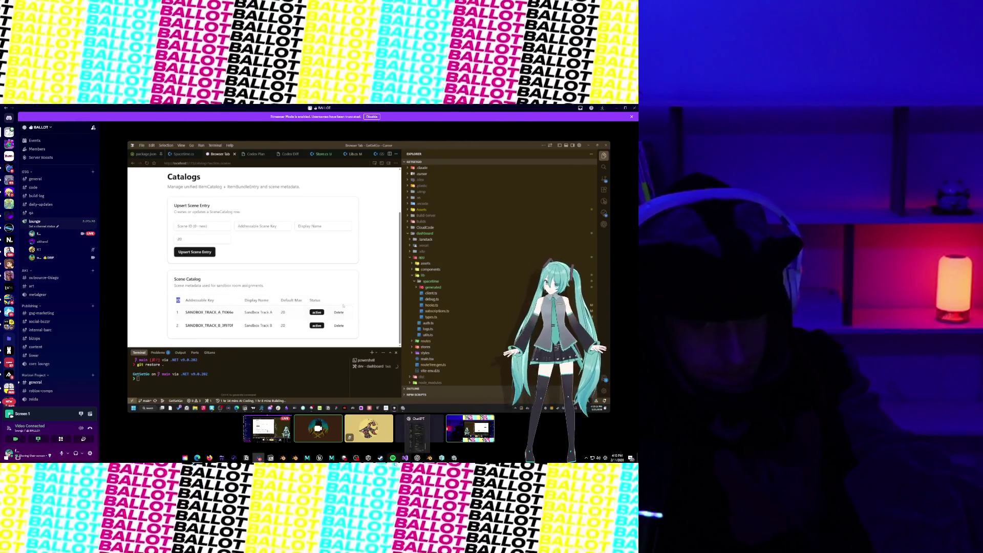
mouse_move(360, 463)
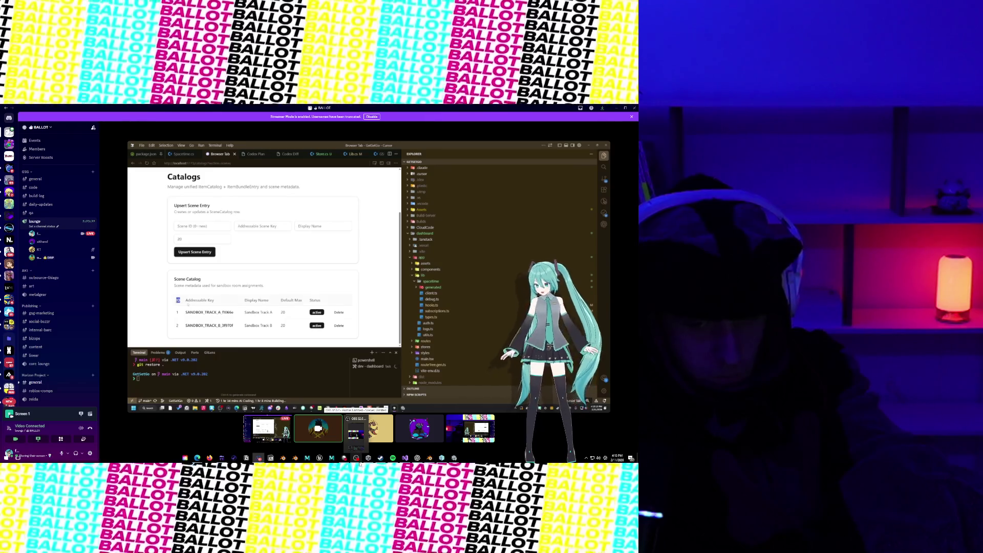
click(303, 434)
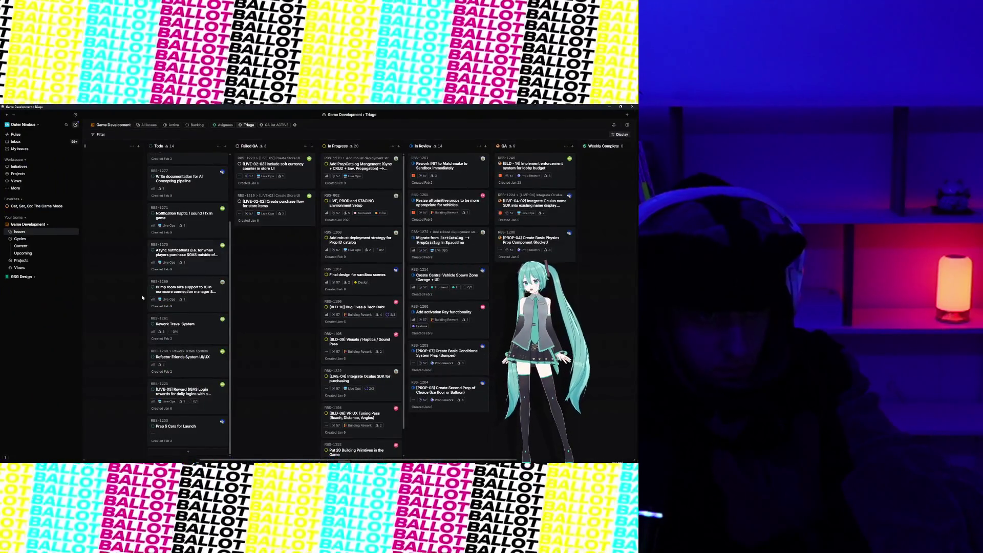
Step: Start a new Todo issue titled 'Create SceneSO'
click(176, 453)
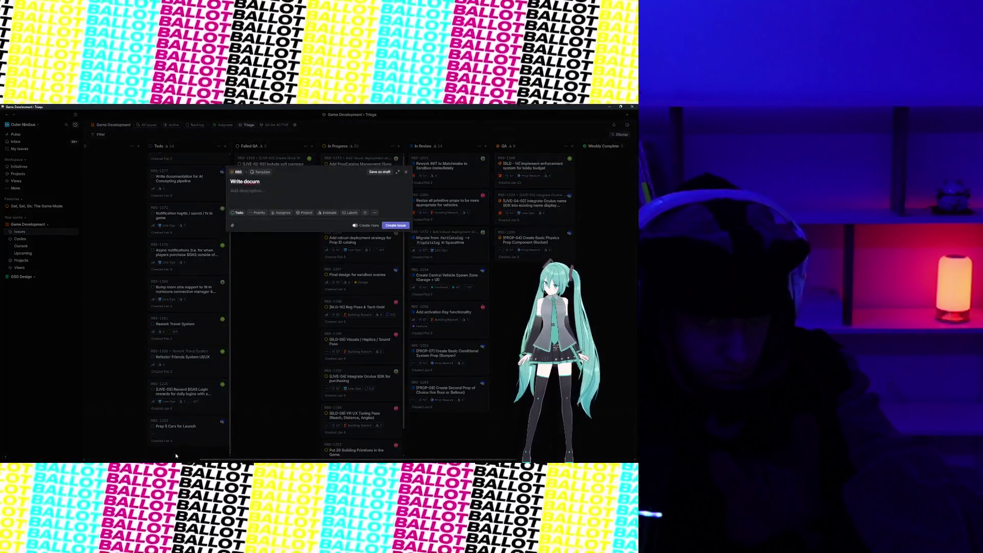
key(ctrl+BackSpace)
key(ctrl+BackSpace)
text(Scene)
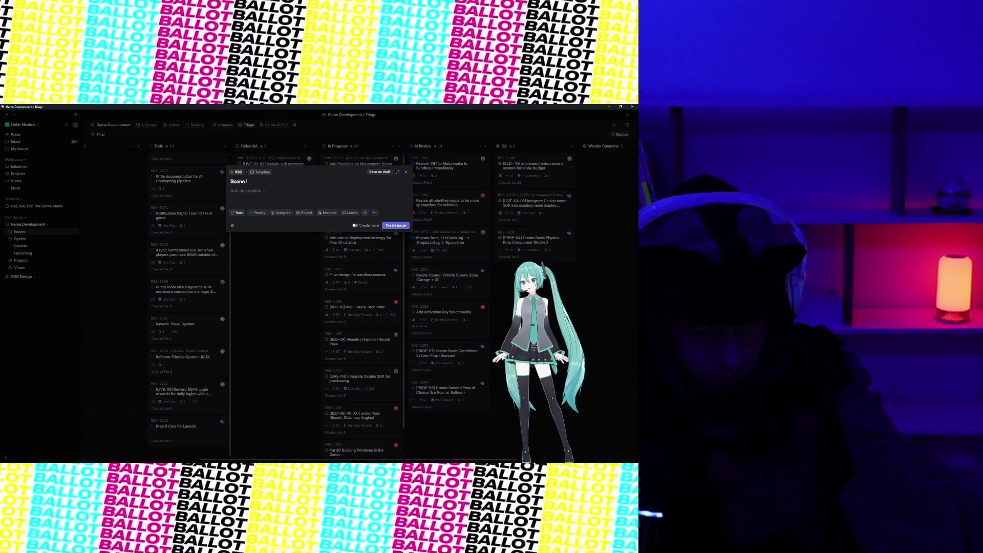
key(ctrl+BackSpace)
text(CreateSceneSO)
click(248, 181)
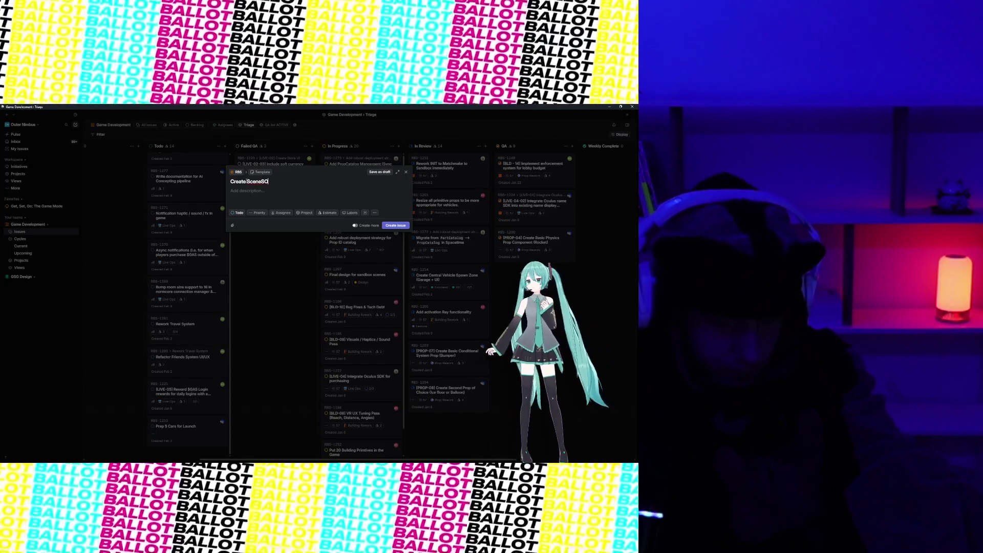
Step: Write the description 'Include:' followed by lines 'ID' and 'Addressable scene Key'
click(254, 192)
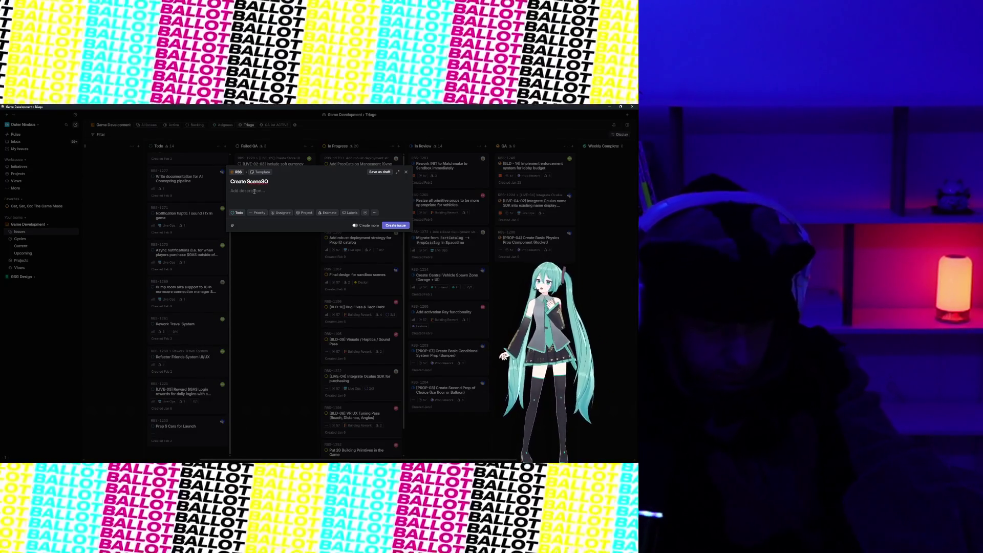
text(Include:)
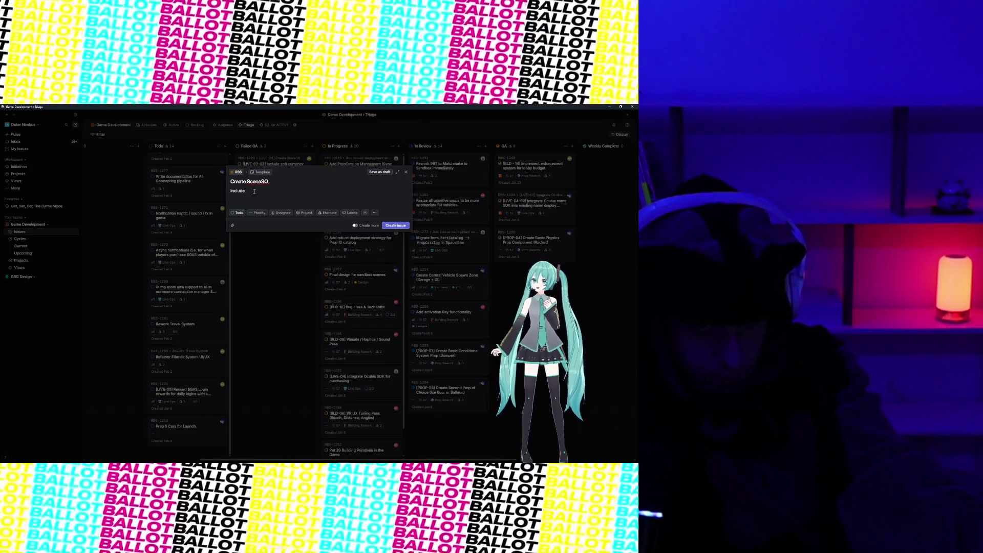
key(Return)
text(ID*)
key(BackSpace)
key(Return)
text(Addressables)
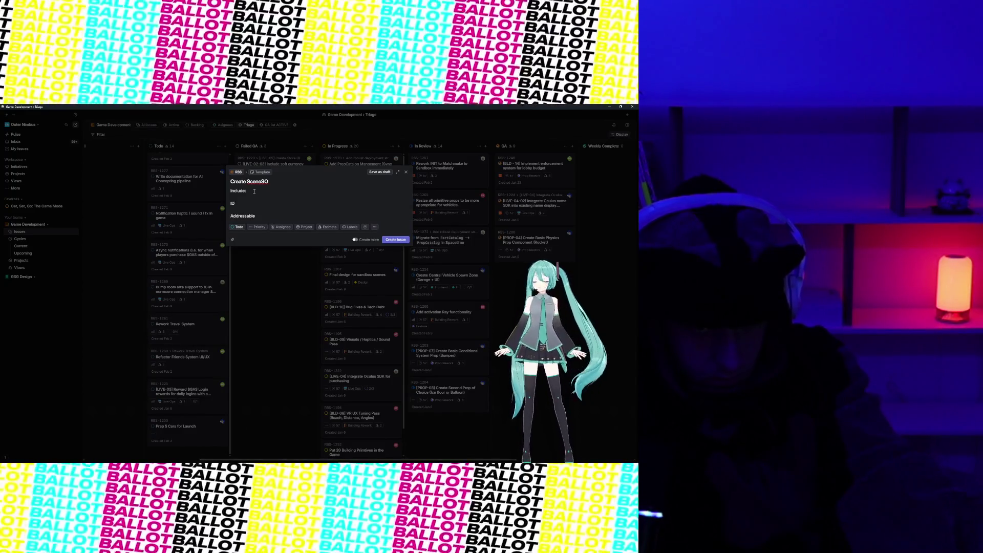
key(BackSpace)
text(scene Key)
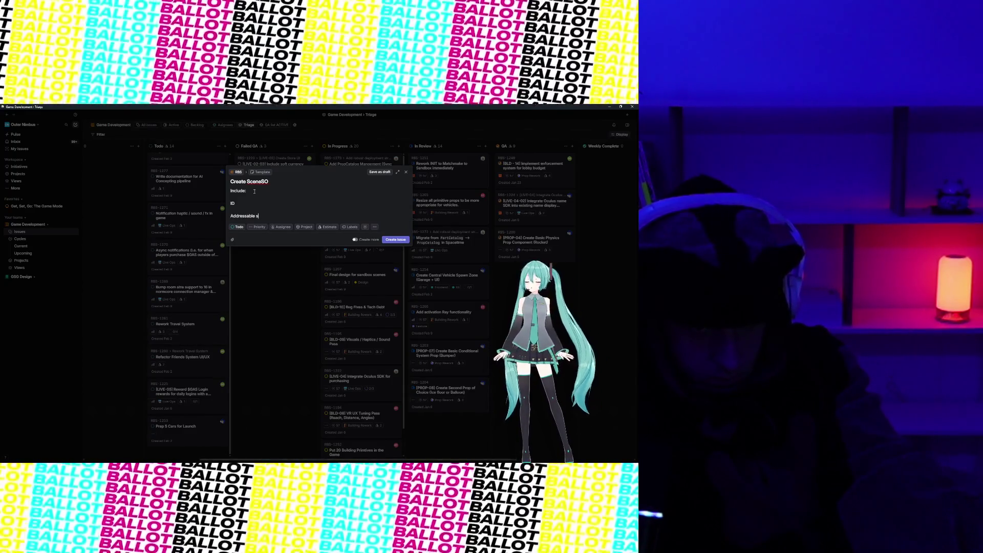
key(Return)
key(Return)
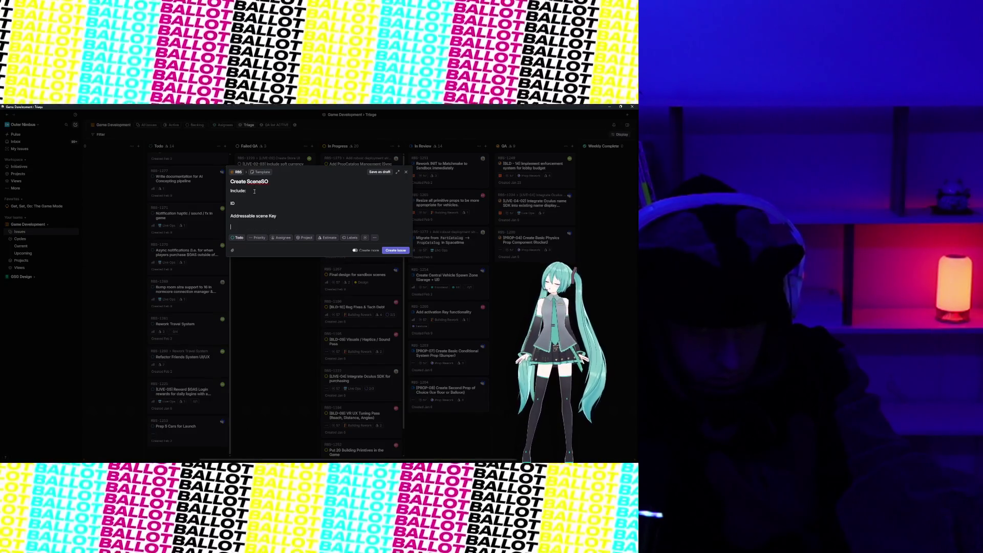
text(e)
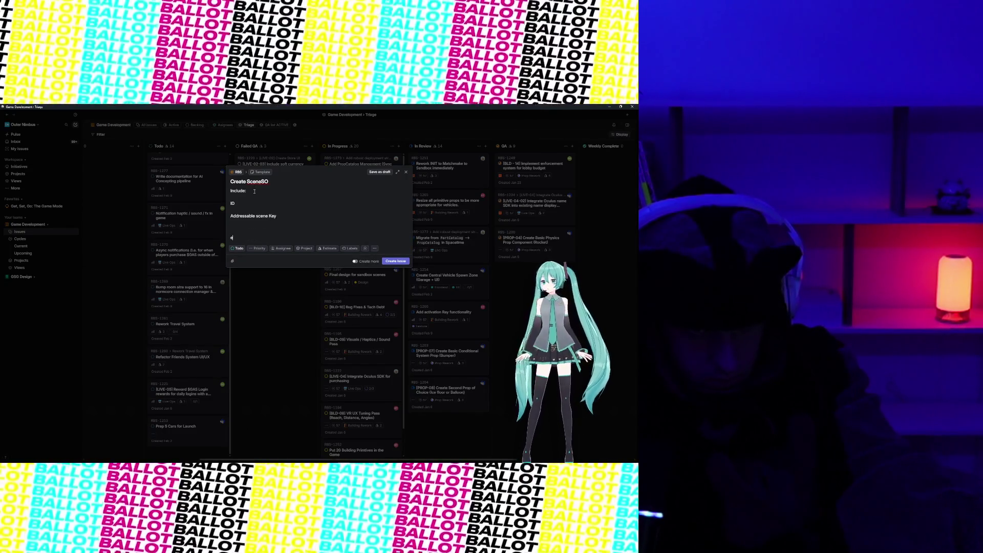
key(BackSpace)
key(BackSpace)
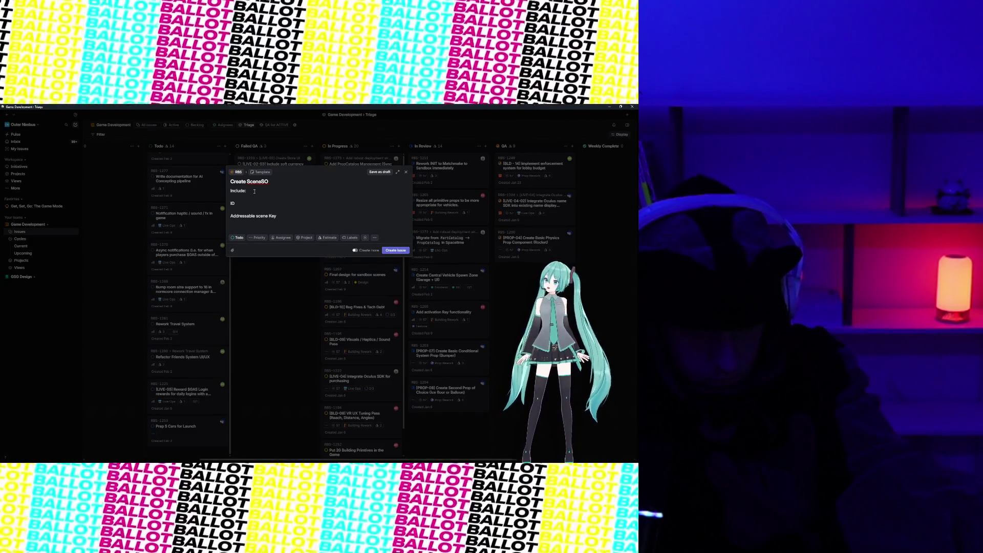
key(Return)
text(any extra data:)
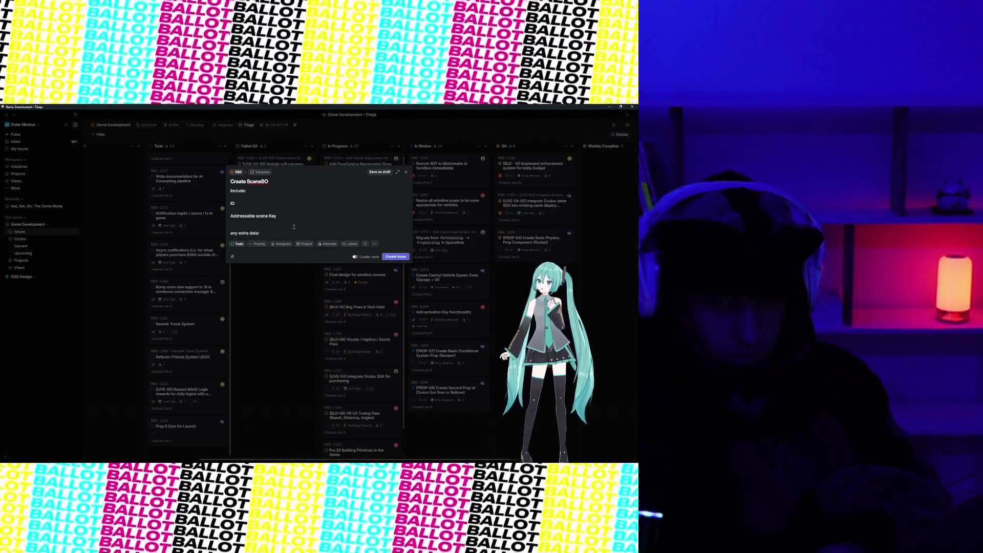
Step: Assign a teammate, set Urgent priority, 1-point estimate and Live Ops project, then create the issue
click(282, 245)
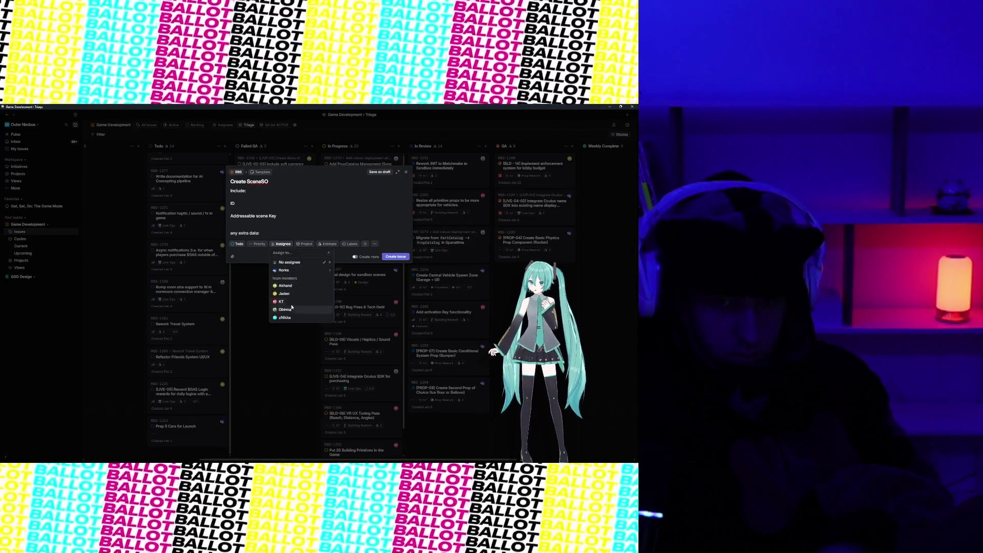
click(293, 271)
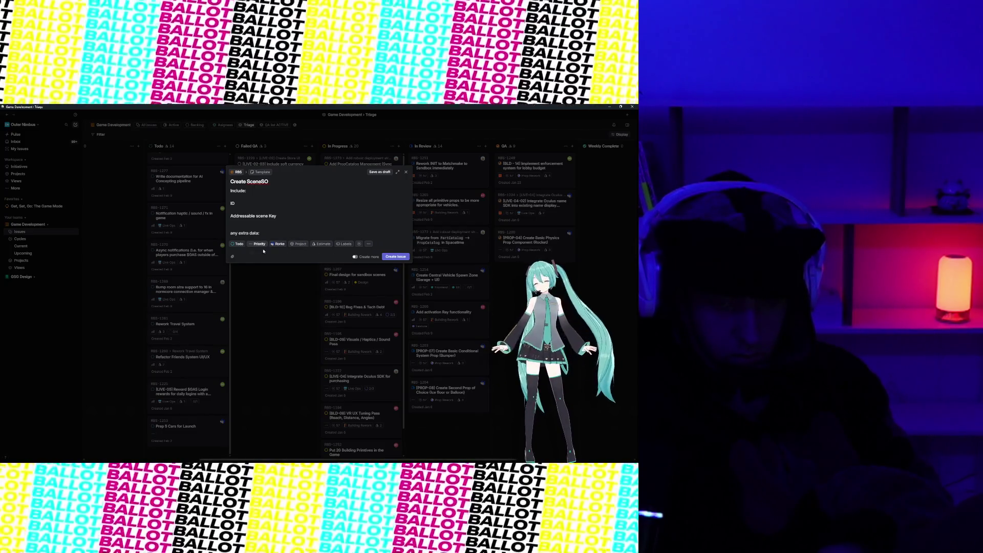
click(261, 245)
click(278, 270)
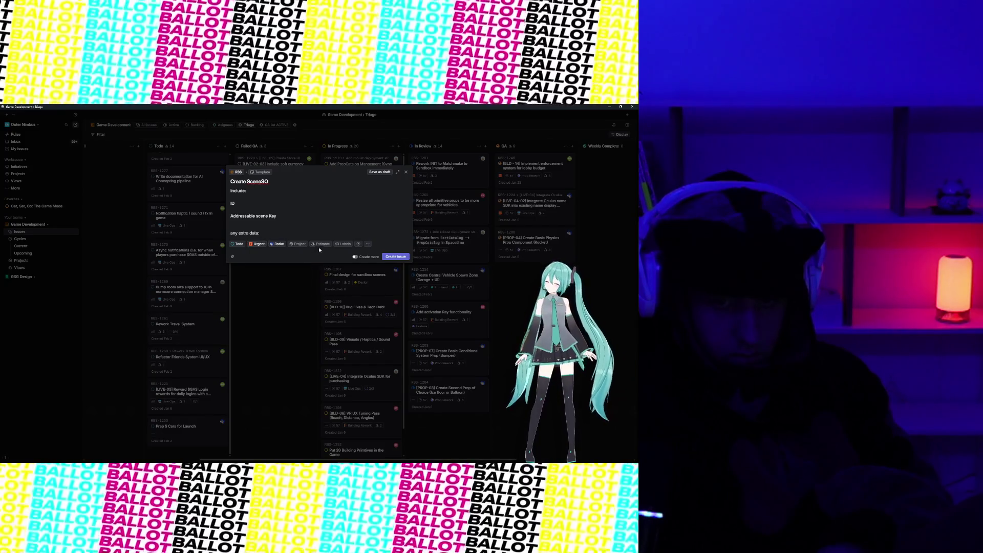
click(321, 244)
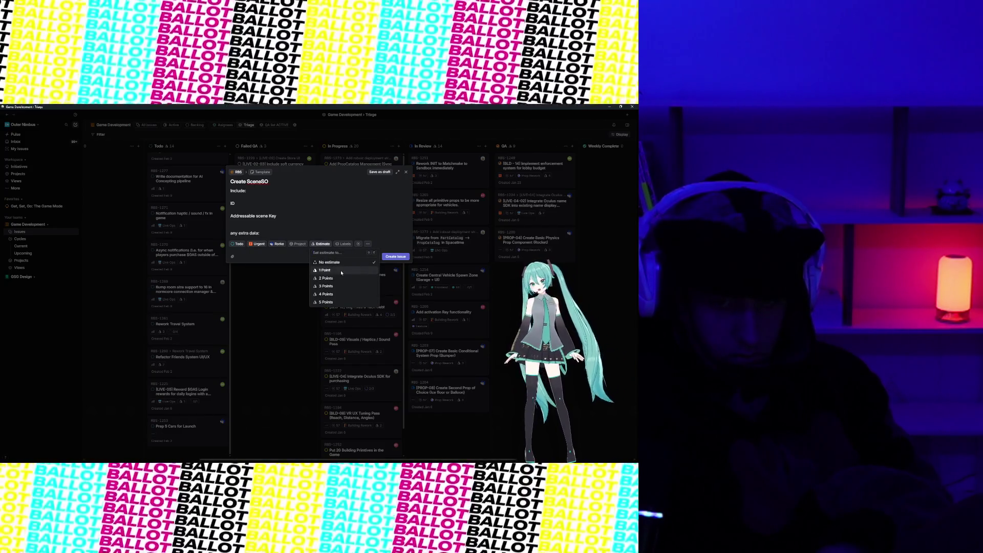
click(342, 271)
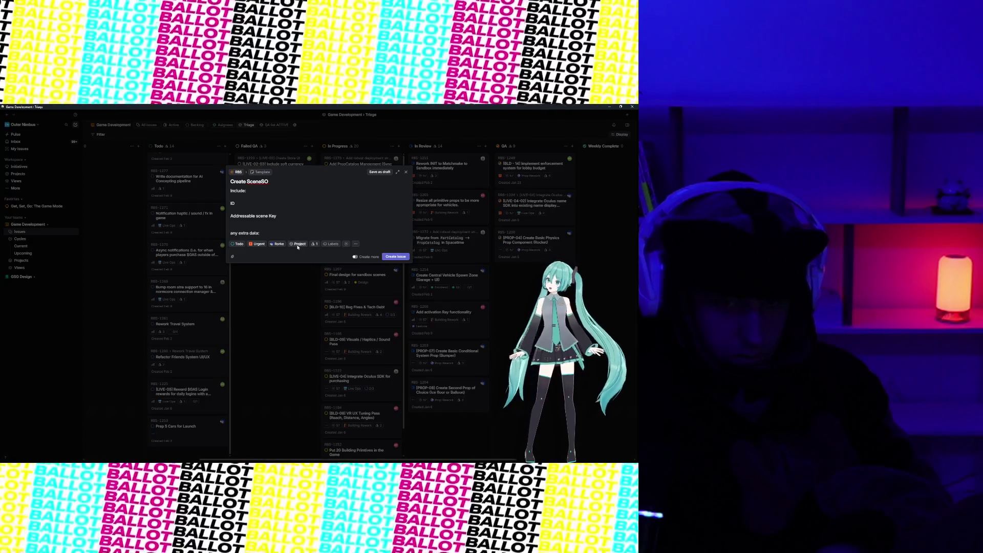
click(298, 244)
click(305, 303)
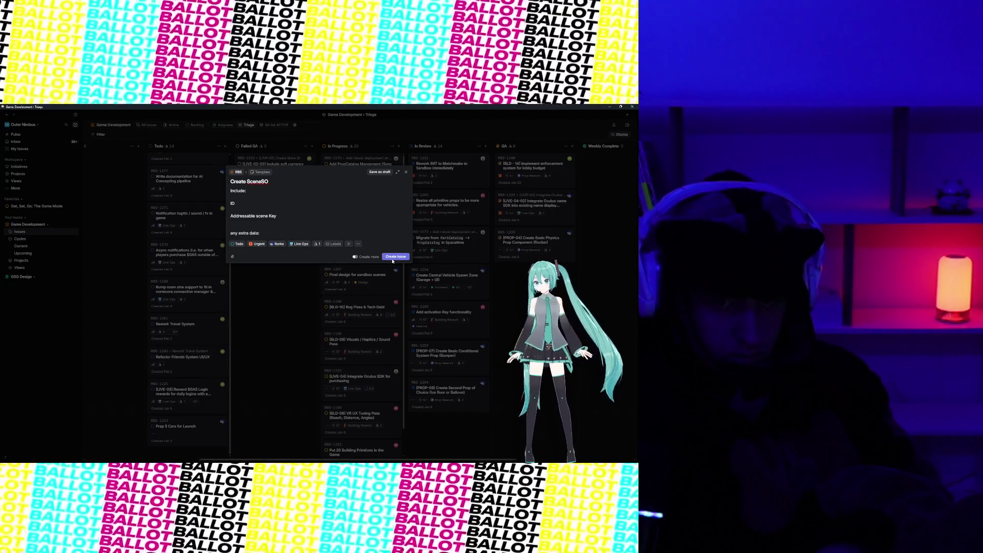
click(394, 258)
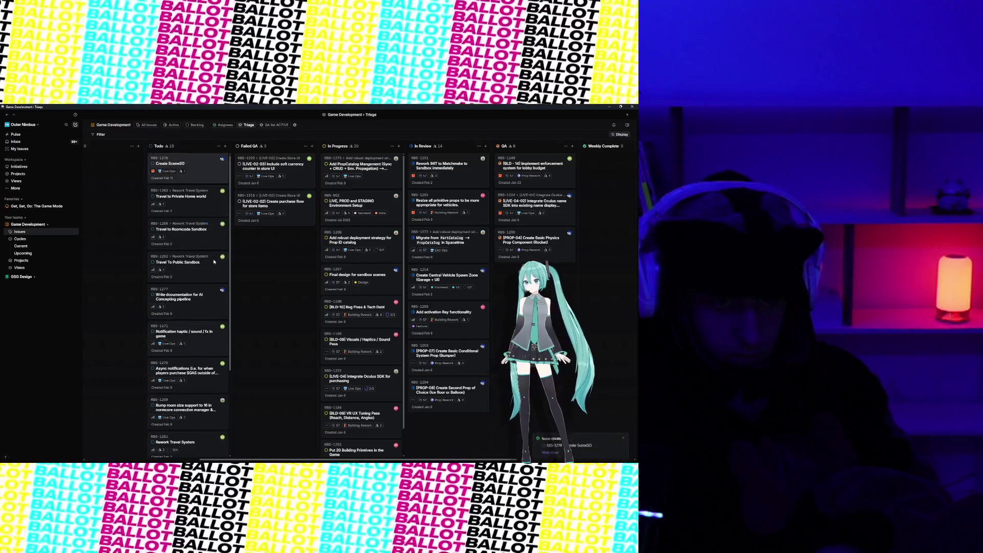
click(625, 106)
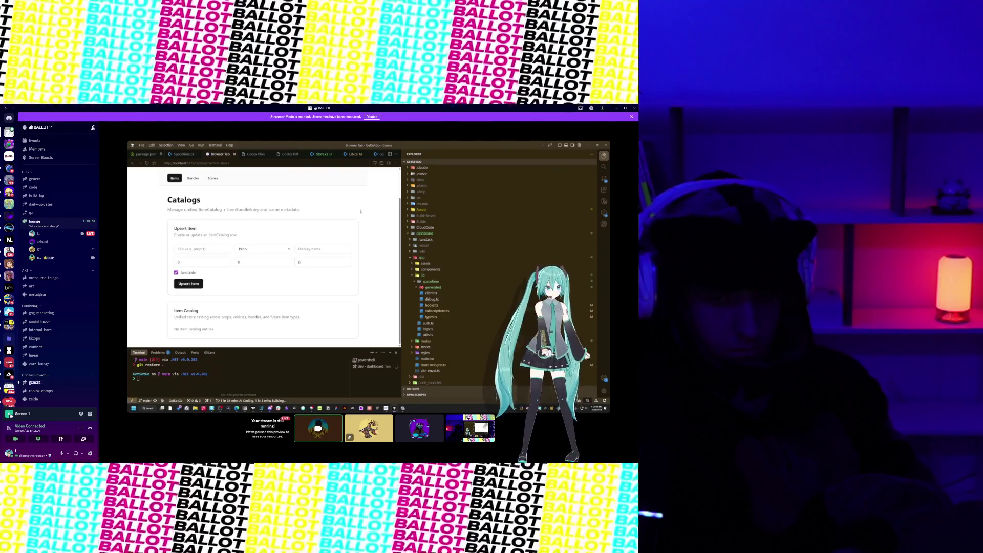
Step: Scroll the Catalogs page to the top and drag the divider left to widen the Explorer
scroll(273, 245, up, 1)
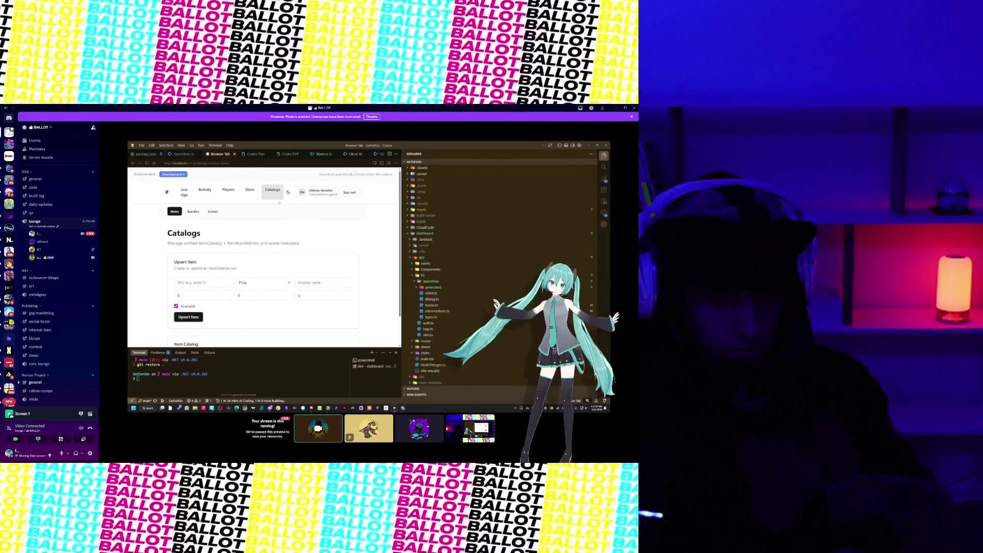
drag(403, 215, 388, 215)
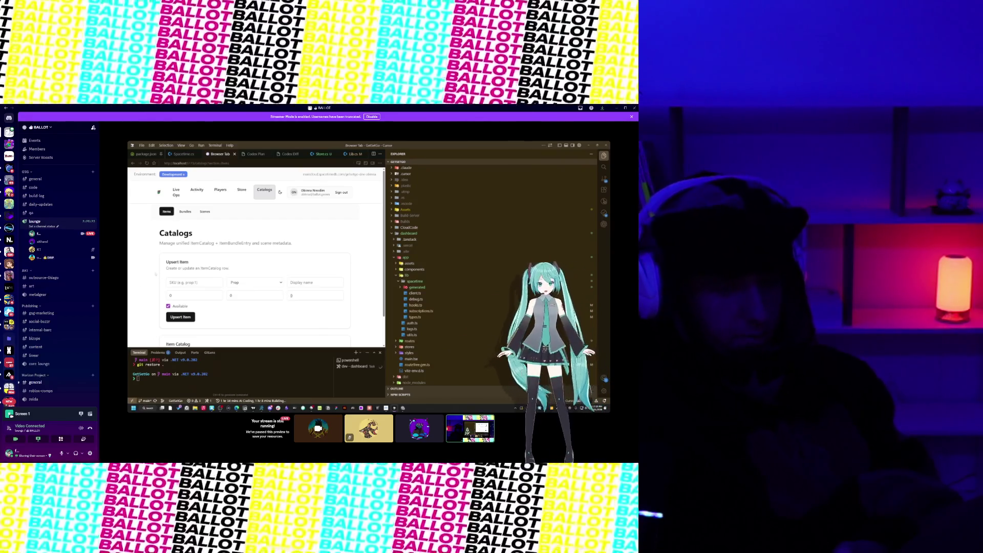
Step: Try locating ScriptableObjectExporter via project search ('Scripts') and the quick file finder
click(605, 167)
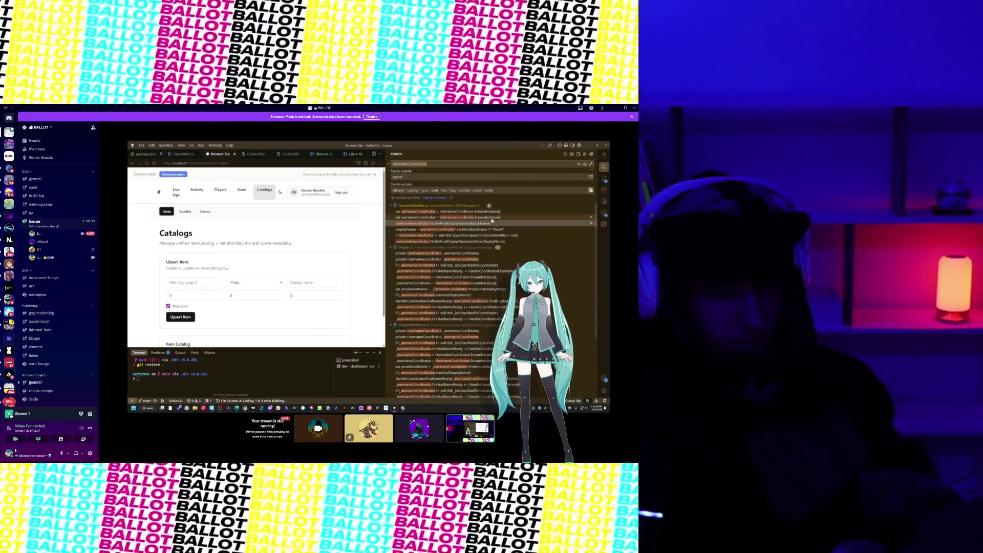
click(605, 223)
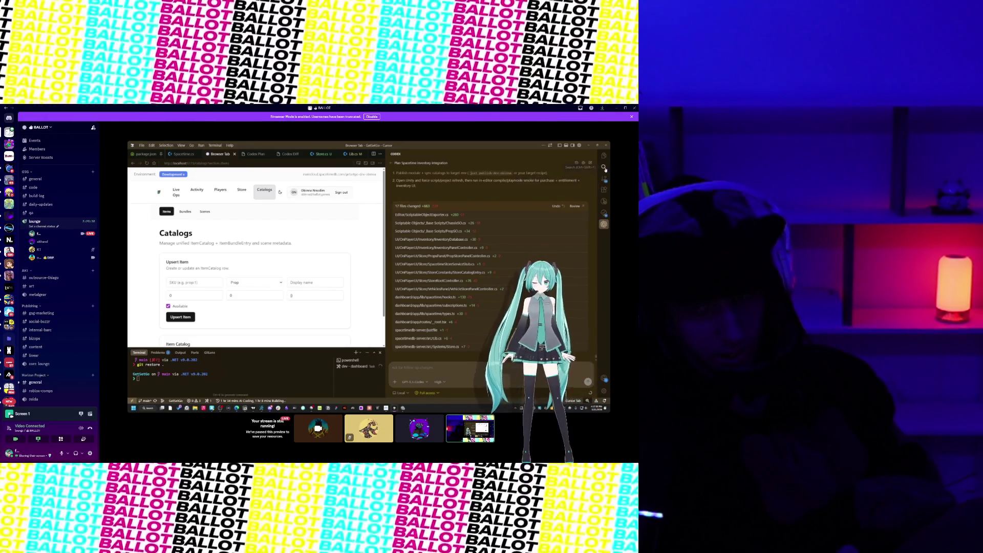
click(605, 167)
text(Scripts)
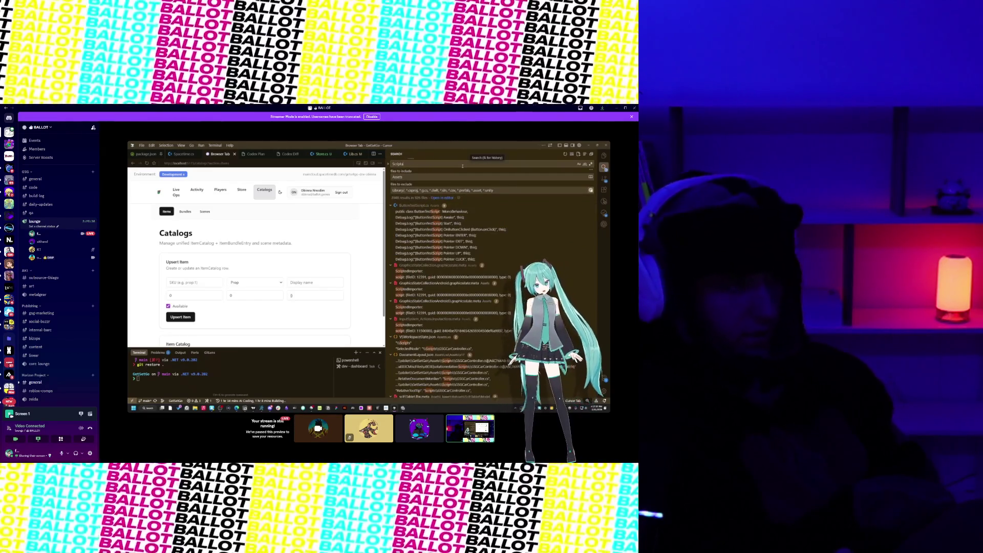
key(ctrl+p)
text(Scrip)
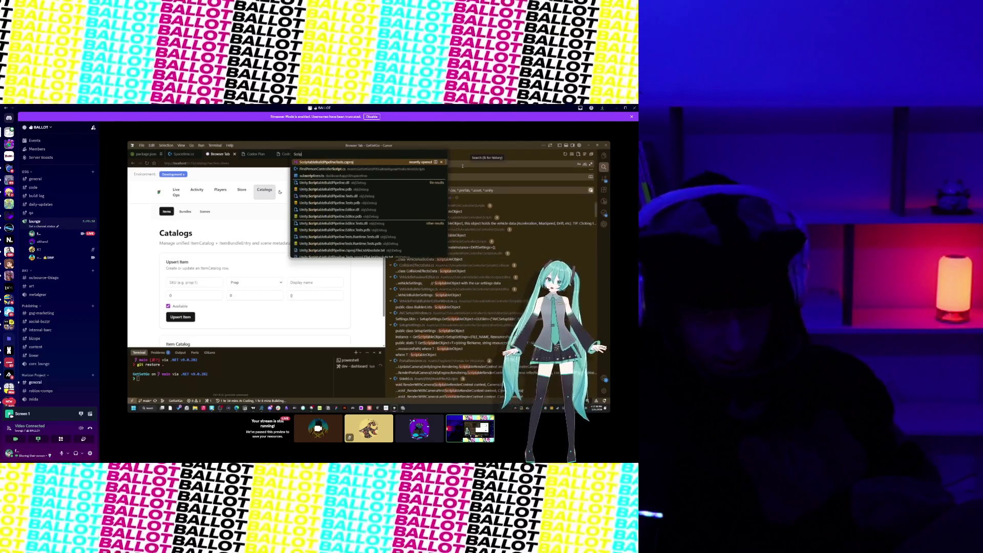
text(tableObjec)
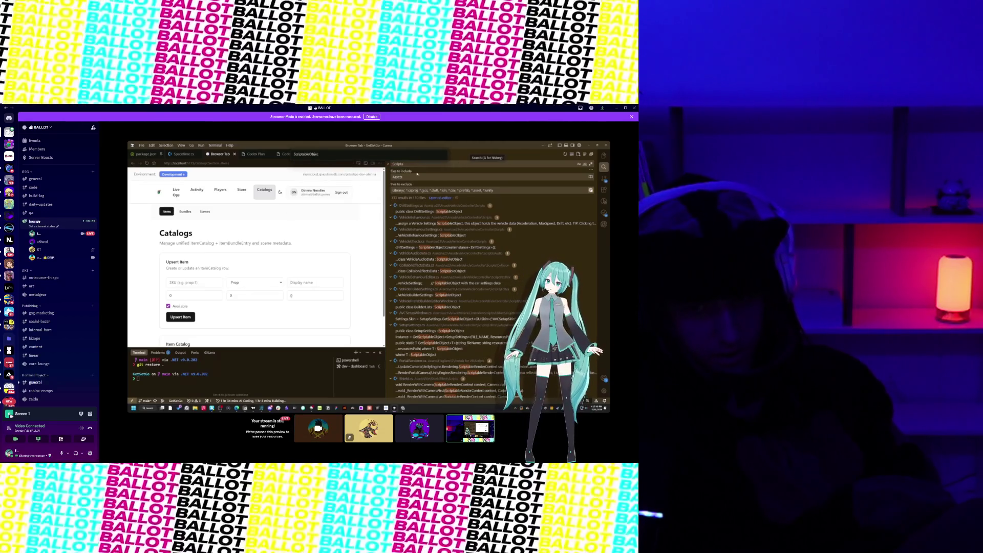
click(406, 164)
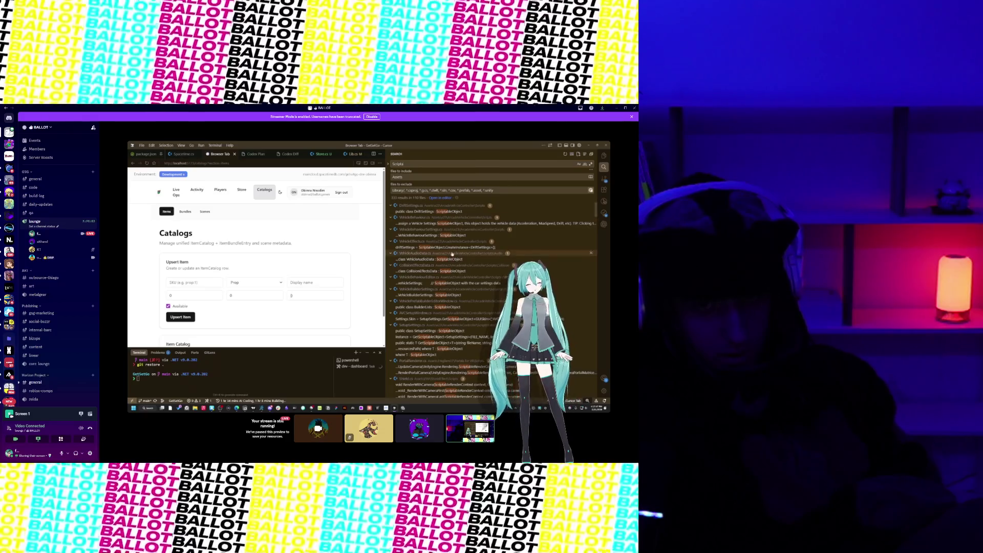
Step: Expand ScriptableObjectExporter.cs's diff in Codex, then open the file from project search
click(604, 224)
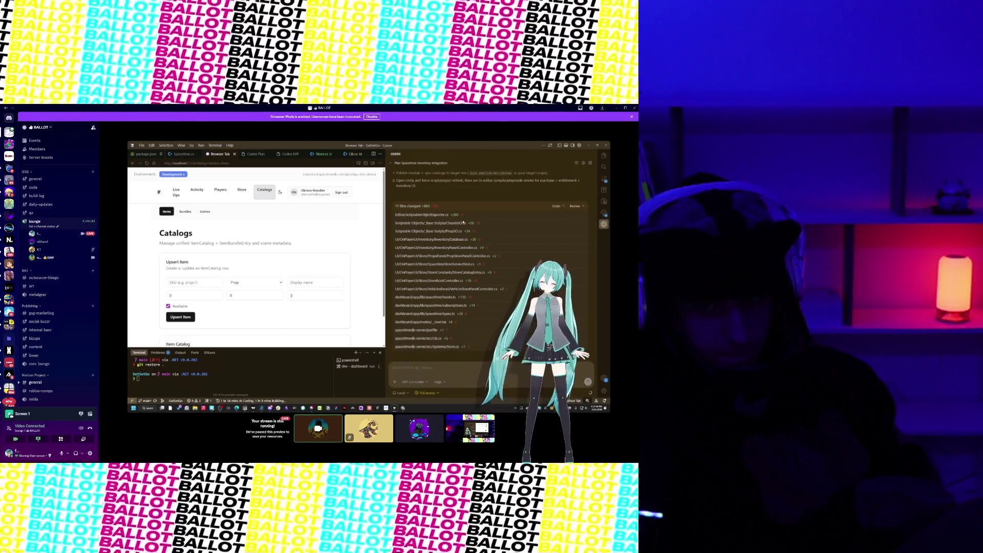
double_click(405, 215)
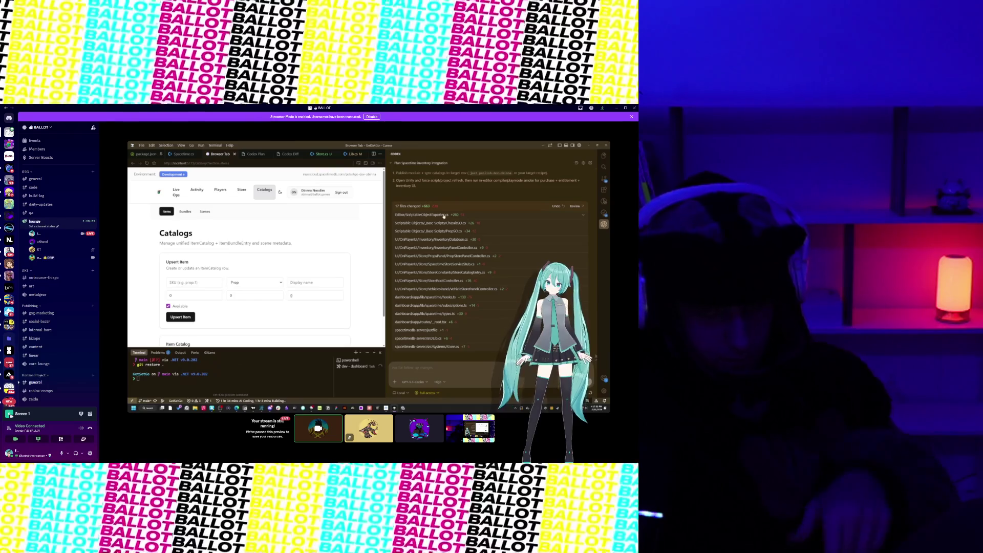
click(584, 216)
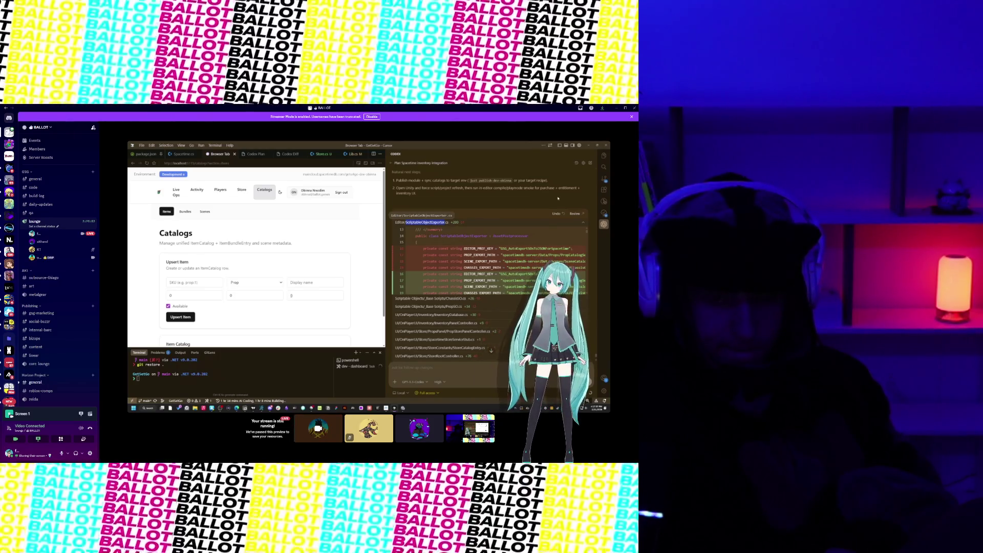
click(604, 167)
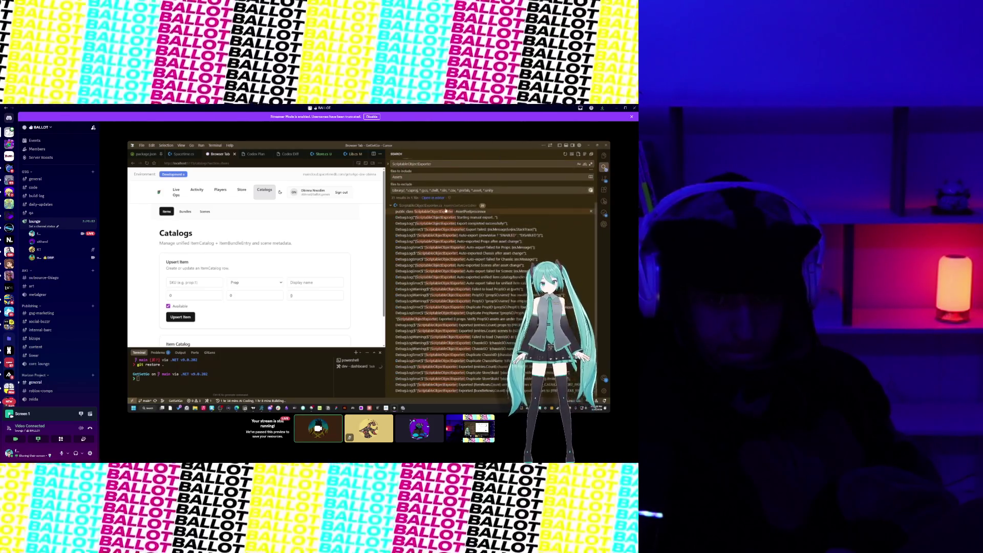
click(423, 213)
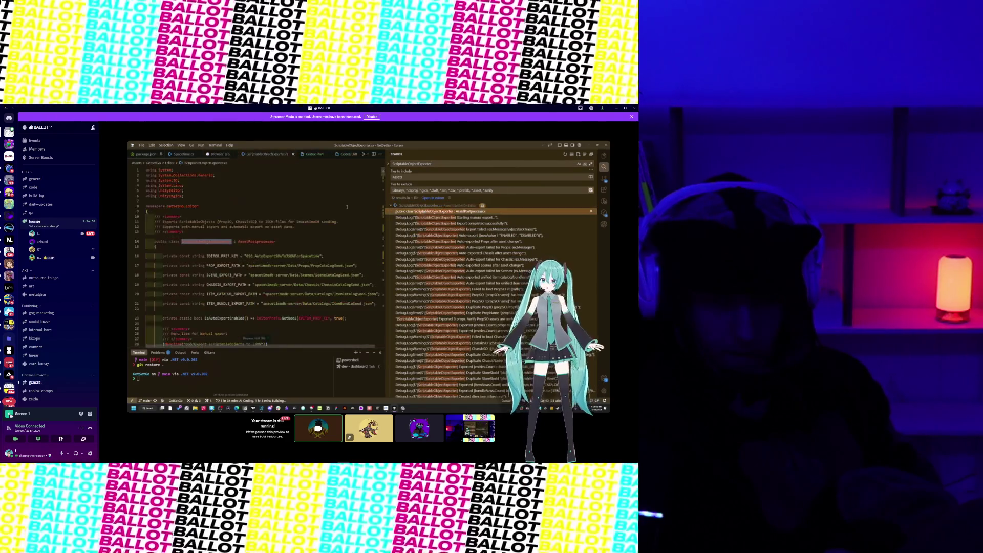
Step: Select the export path constants on lines 16–21, including the bundle path on line 21
click(605, 167)
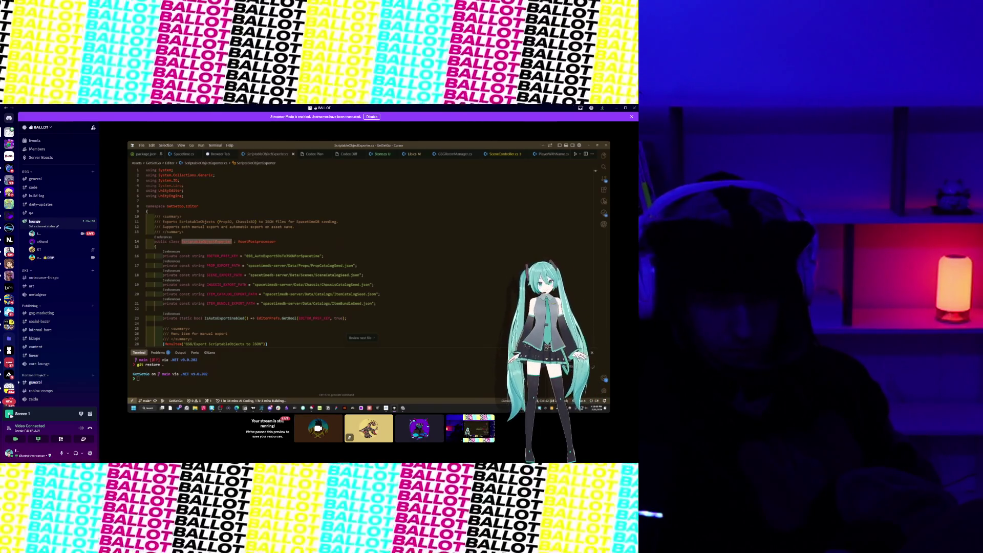
click(327, 328)
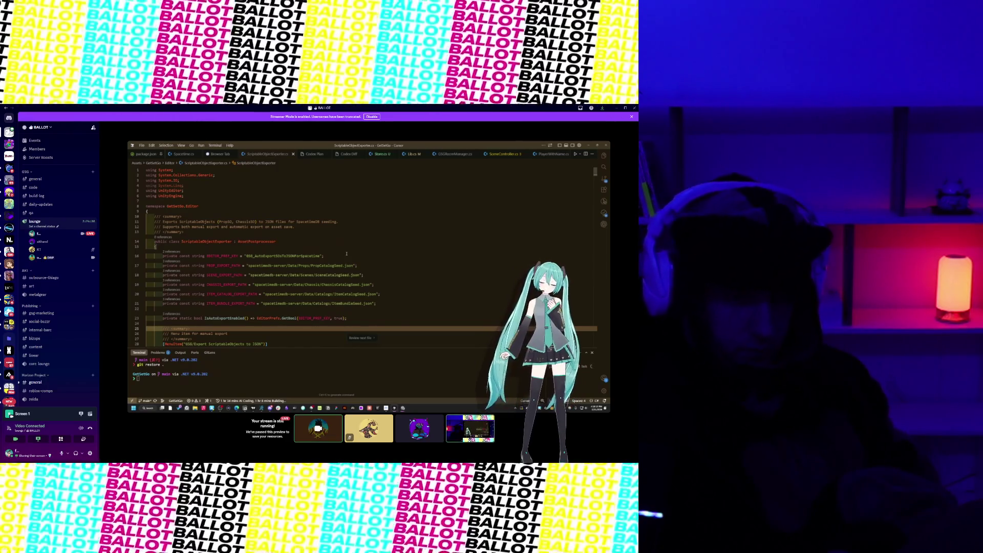
mouse_move(378, 306)
mouse_down()
mouse_move(333, 293)
mouse_move(275, 253)
mouse_move(266, 280)
mouse_move(287, 308)
mouse_move(296, 264)
mouse_up()
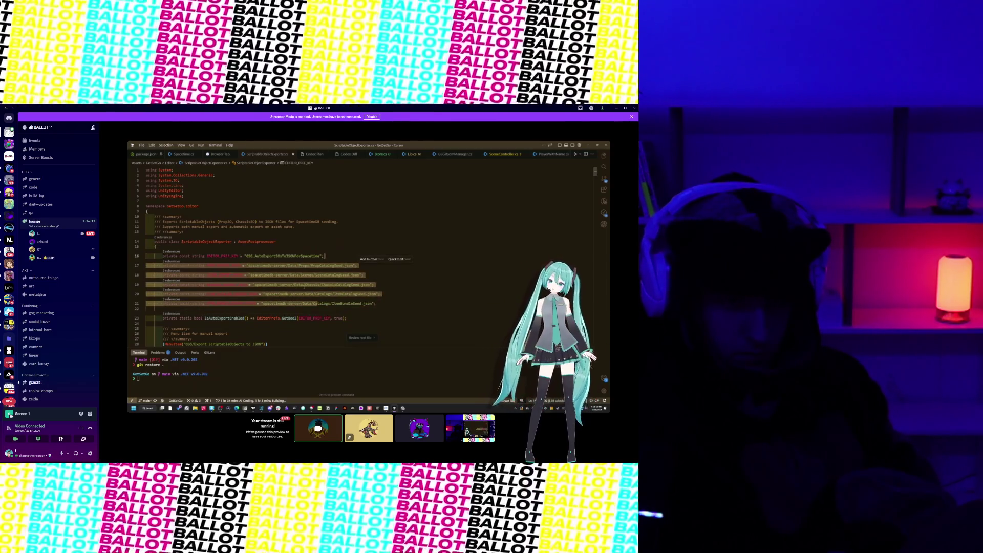
click(364, 304)
drag(379, 305, 345, 298)
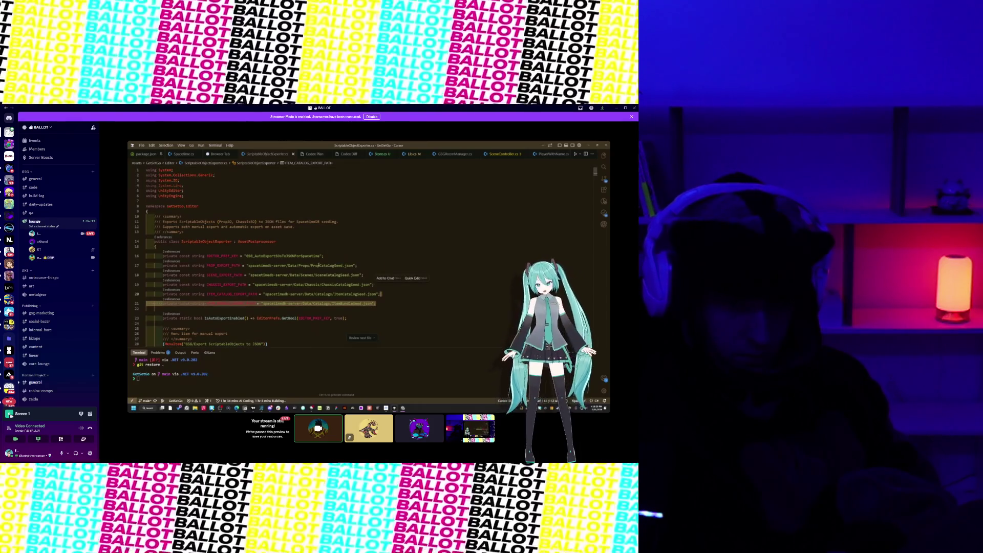
click(352, 253)
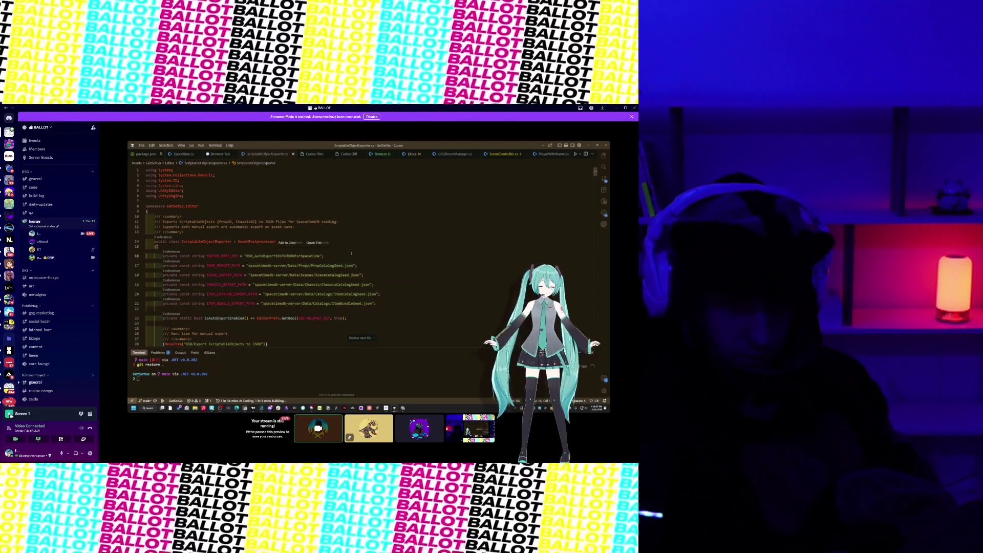
Step: Open the justfile through the quick file search for 'just'
key(ctrl+p)
text(just)
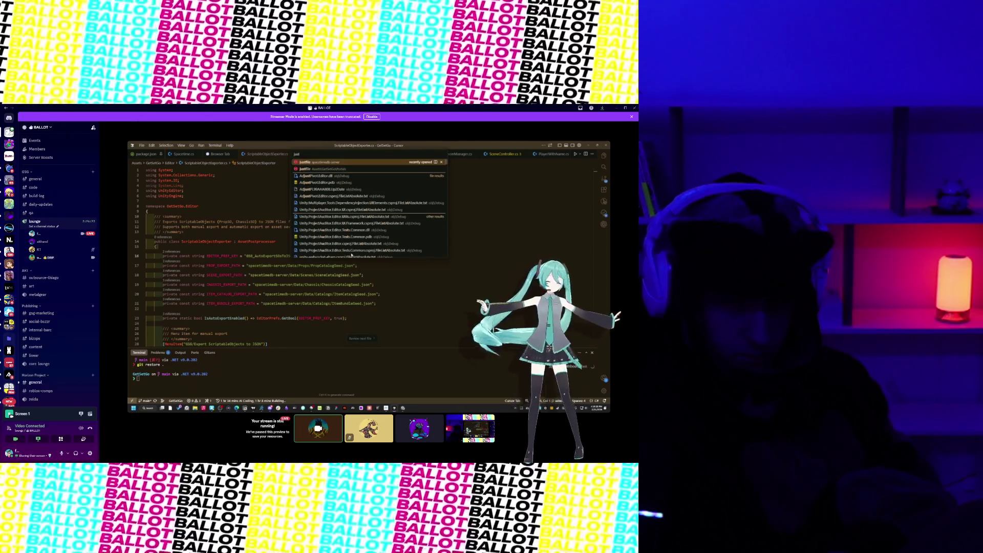
key(Return)
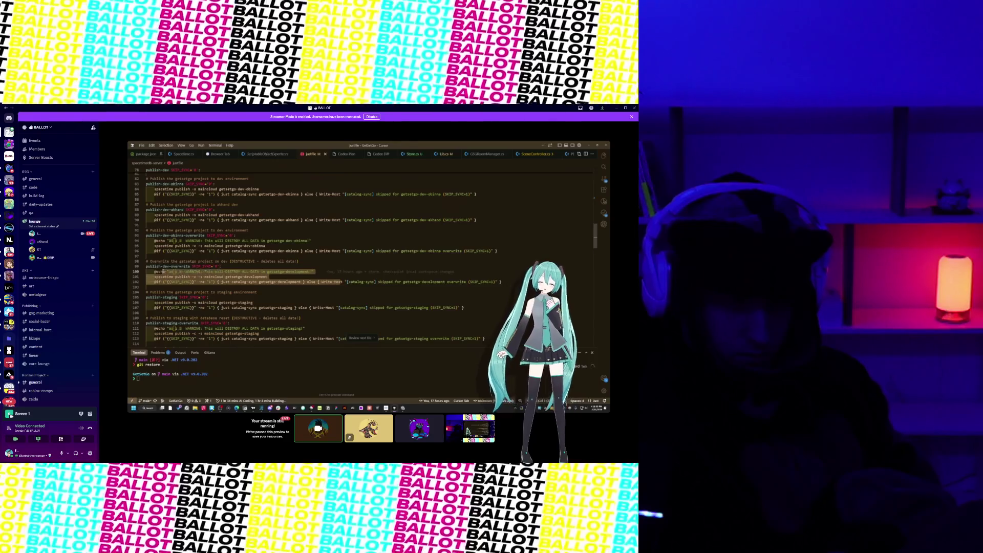
click(252, 282)
click(192, 266)
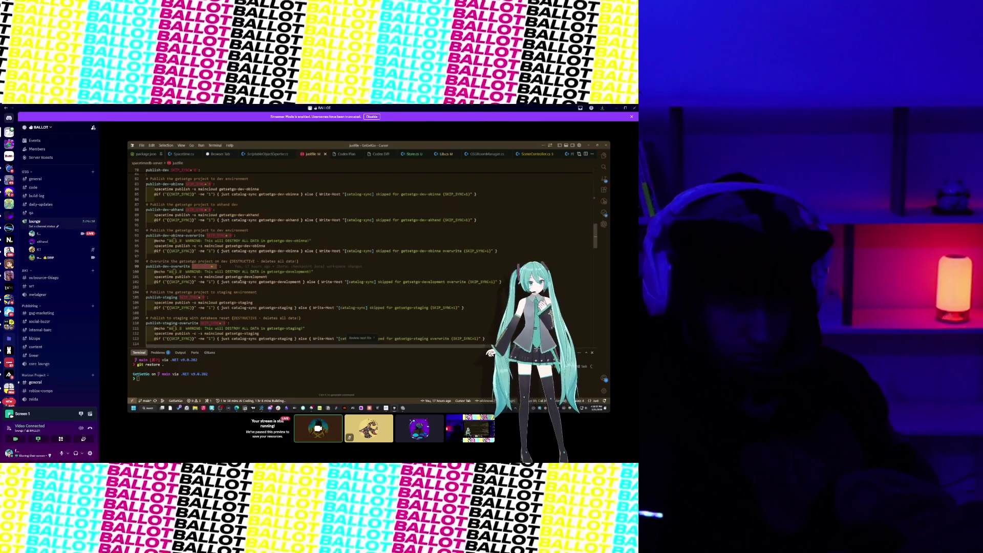
drag(154, 277, 267, 277)
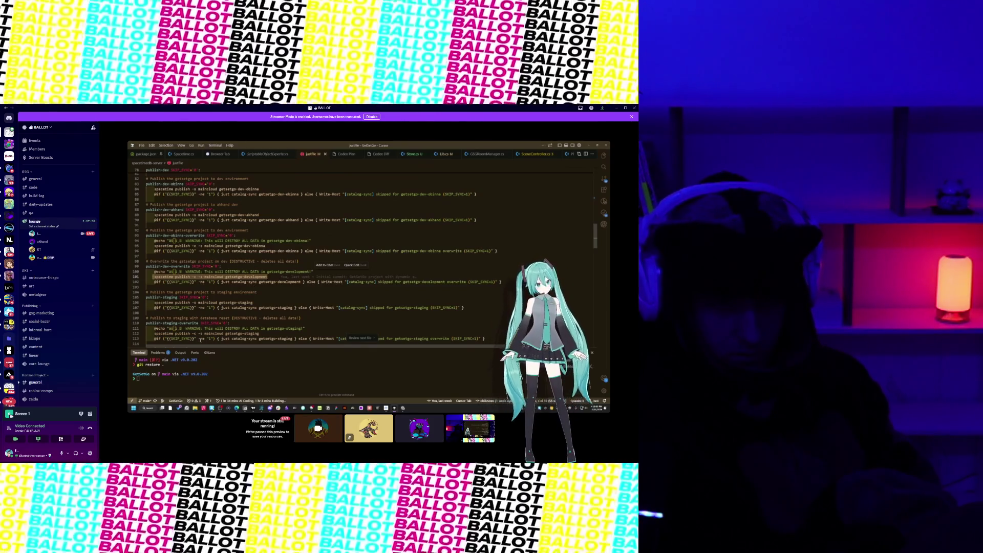
drag(201, 323, 228, 323)
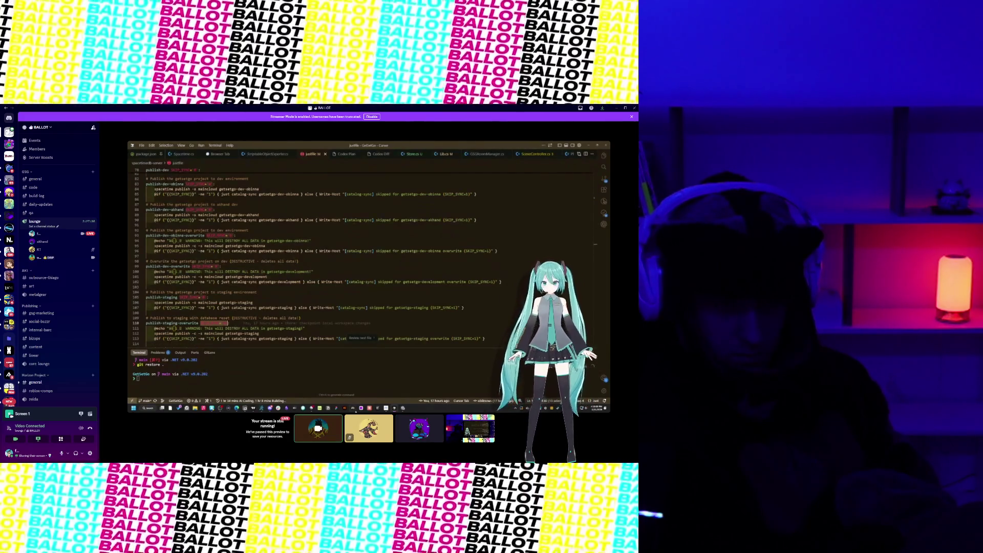
mouse_move(399, 401)
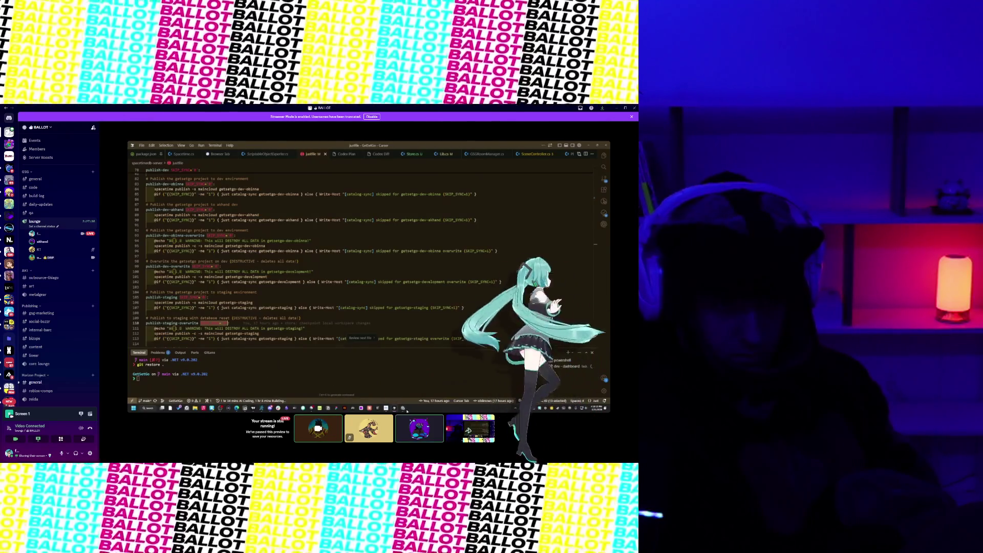
Step: Look over the dashboard's Catalogs and Store Products pages, then return to ScriptableObjectExporter.cs
click(221, 154)
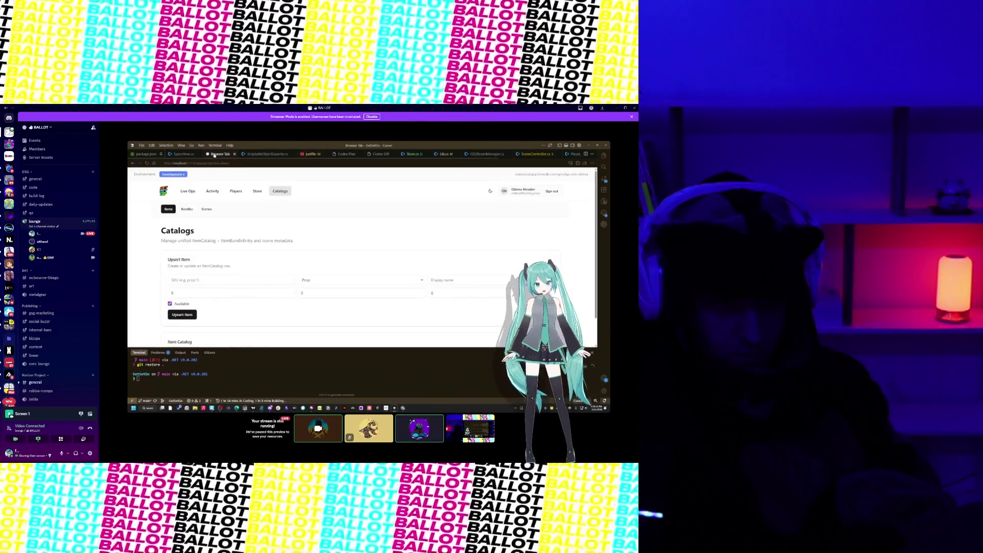
click(258, 192)
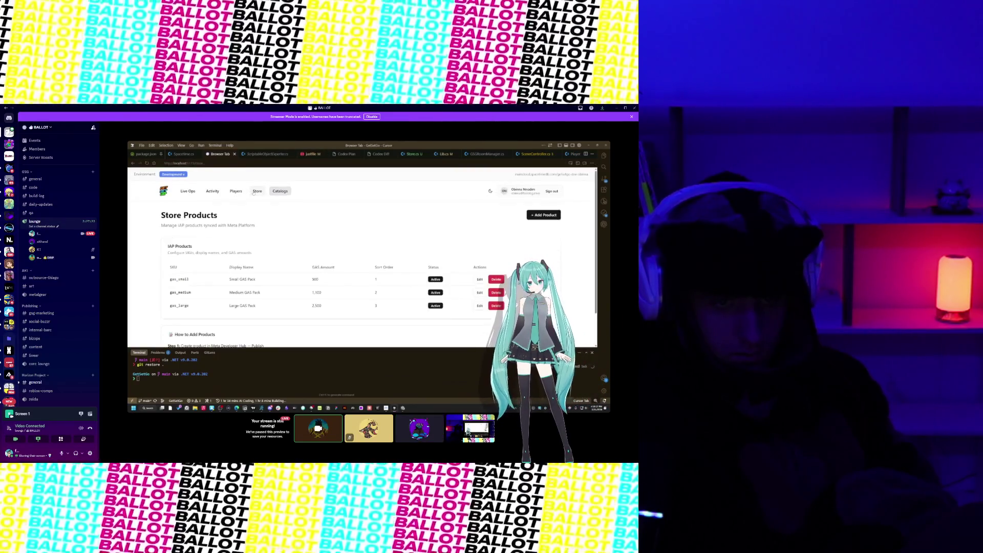
click(280, 191)
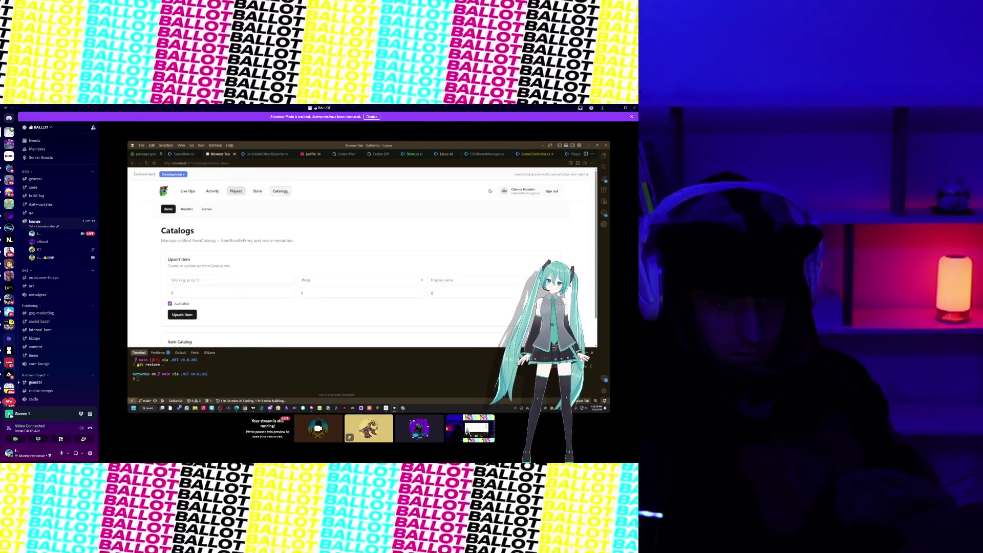
scroll(222, 246, down, 1)
scroll(222, 246, up, 1)
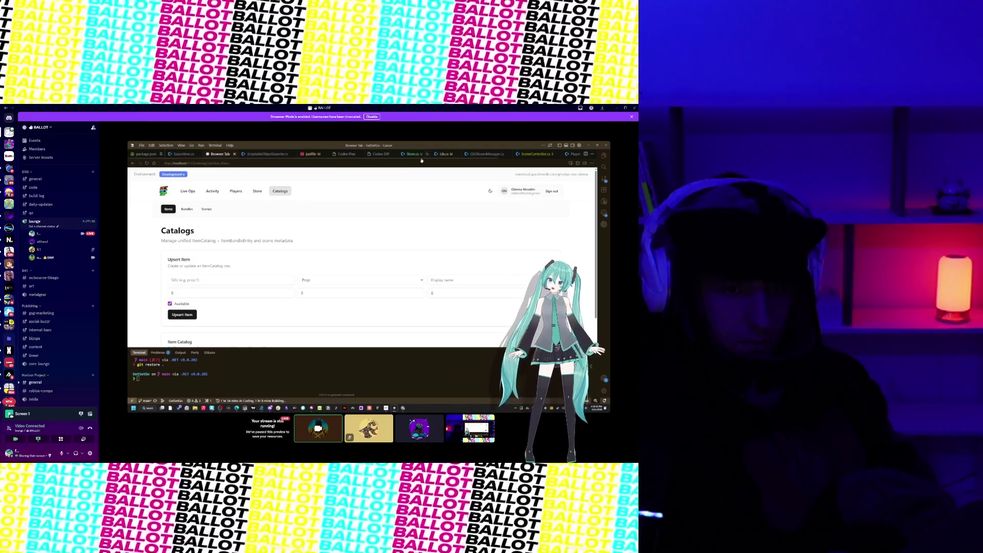
click(266, 154)
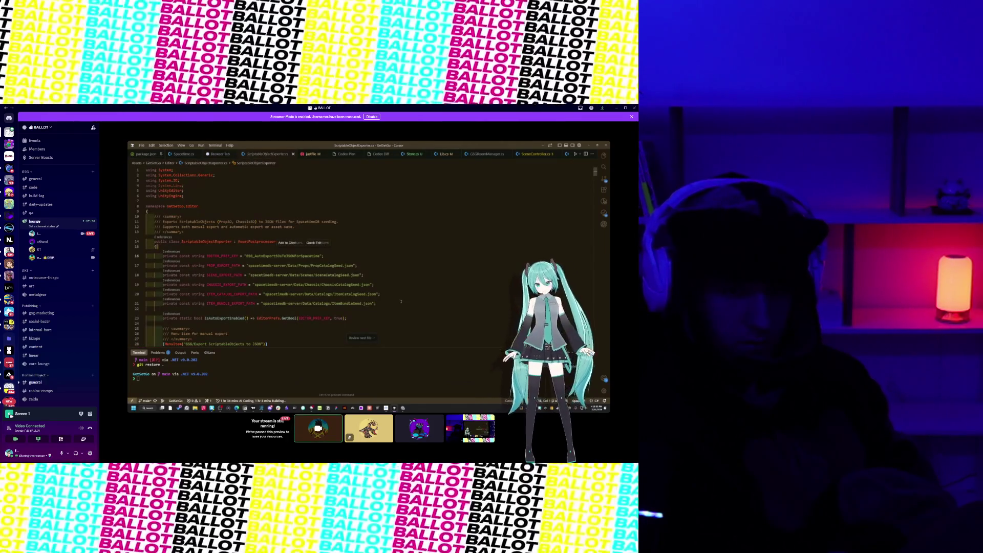
Step: Highlight the exporter class and path constants on lines 13–21, then bring up Store.cs
drag(388, 309, 215, 236)
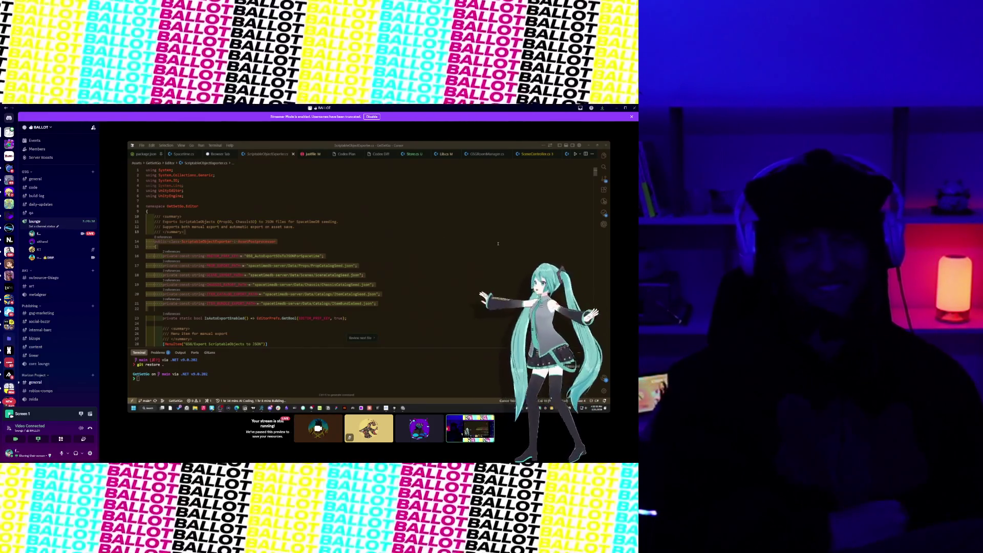
click(406, 154)
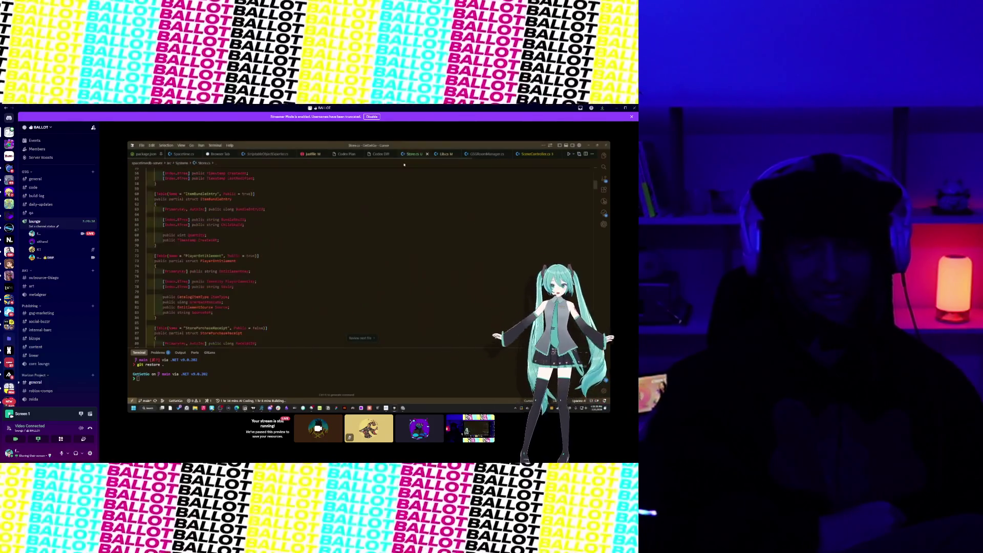
Step: Scroll up through Store.cs to read its table and struct definitions
scroll(316, 277, up, 3)
scroll(316, 277, up, 5)
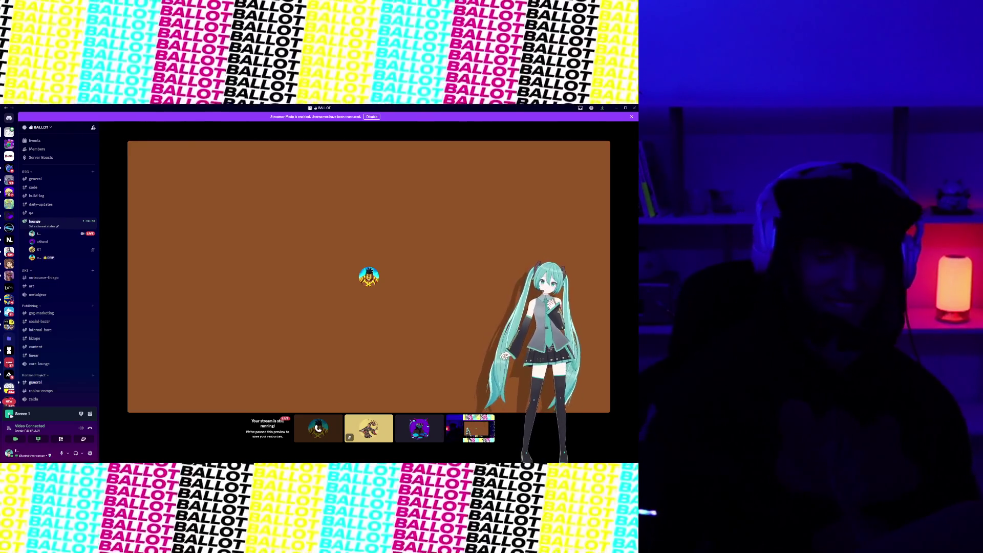
Step: Restore Discord and move it down-left to uncover the Unity door prop scene
mouse_move(250, 108)
mouse_down()
mouse_move(222, 239)
mouse_move(215, 463)
mouse_up()
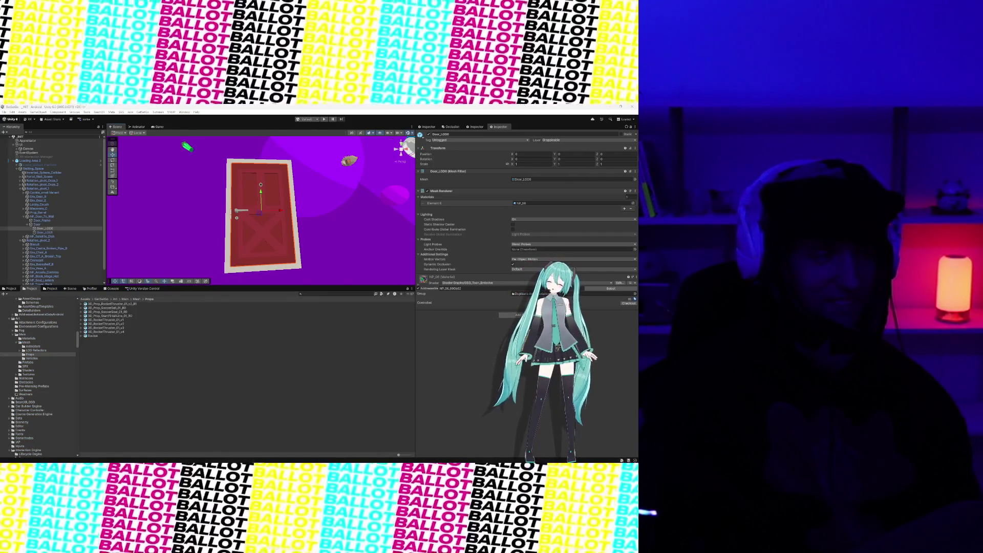
mouse_move(215, 461)
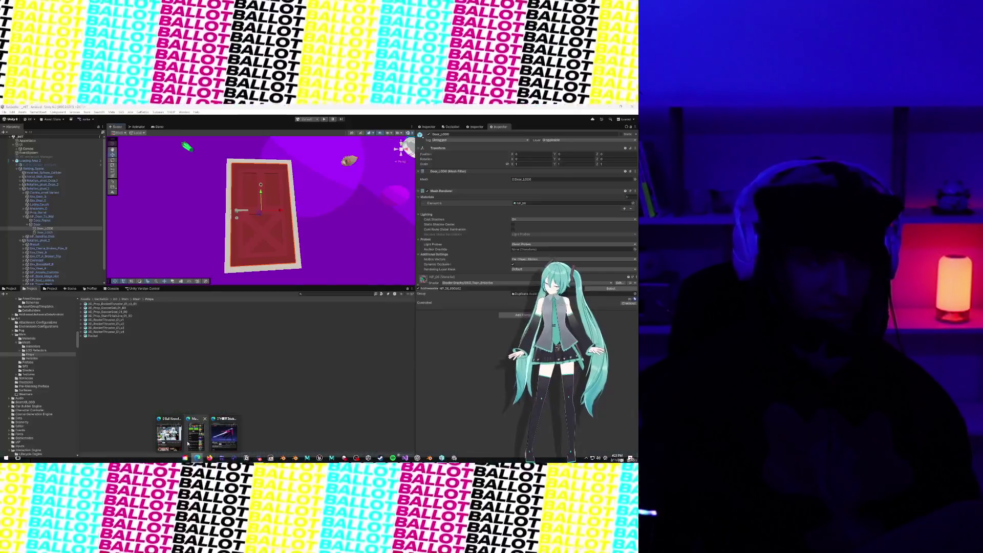
mouse_move(200, 441)
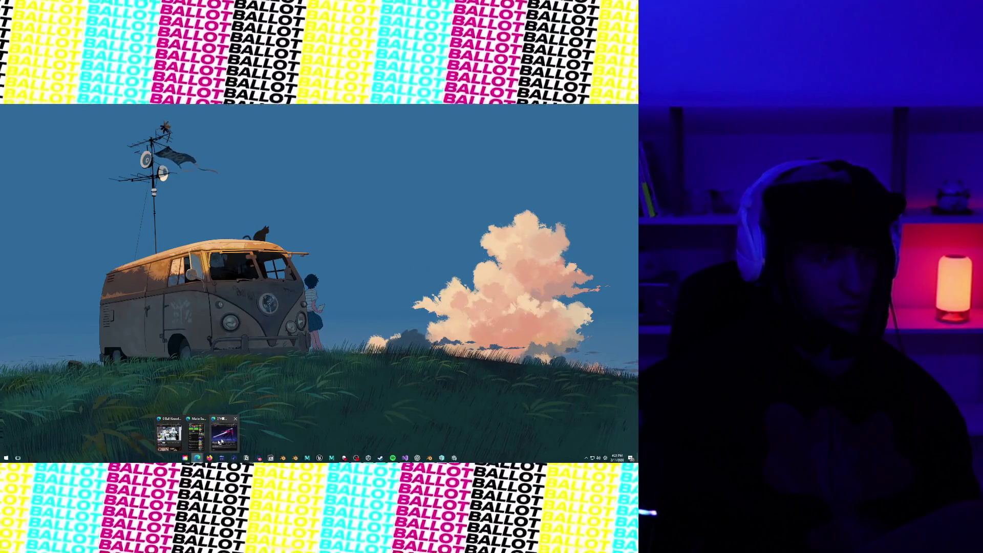
Step: Dismiss the winner popup and delete the drawn name from the Wheel 1 list
click(171, 441)
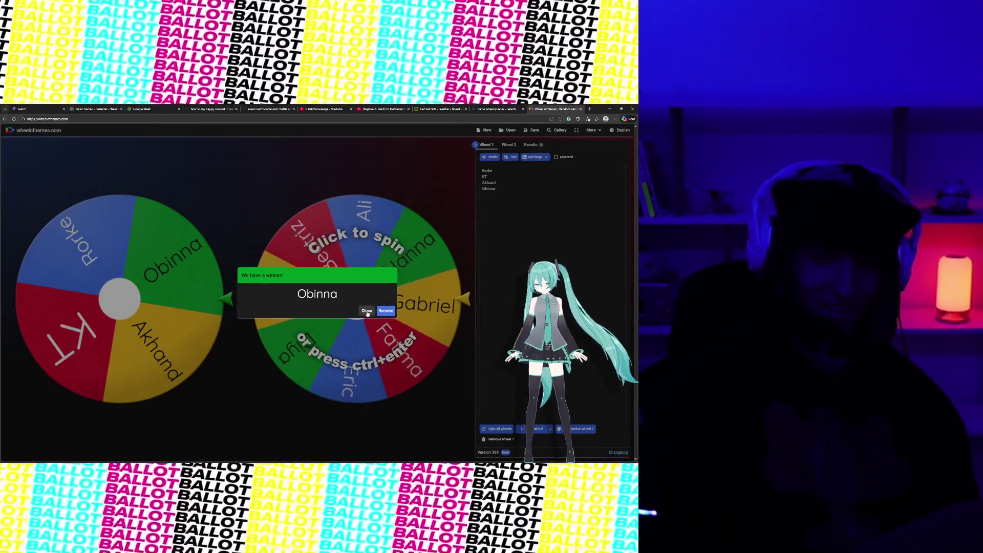
click(375, 326)
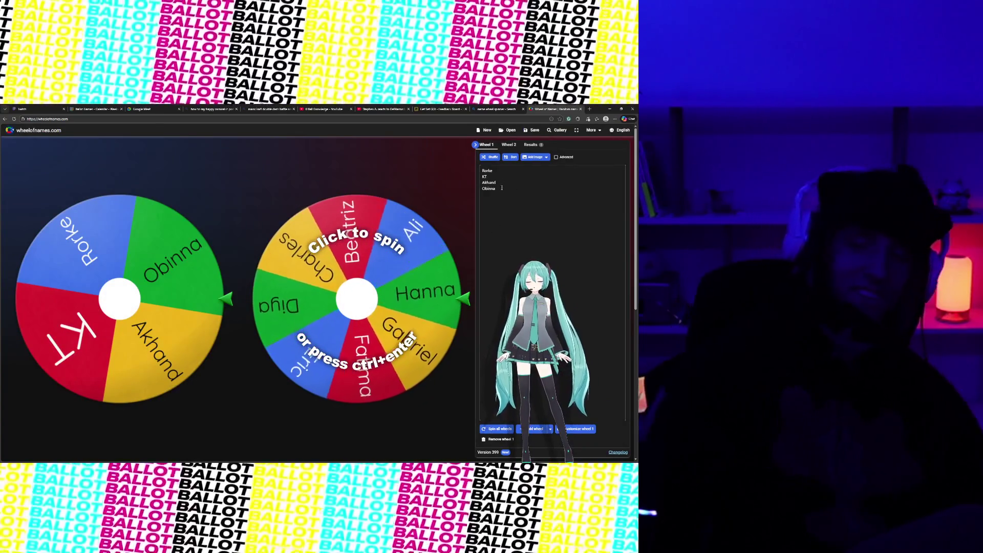
drag(502, 189, 478, 189)
key(BackSpace)
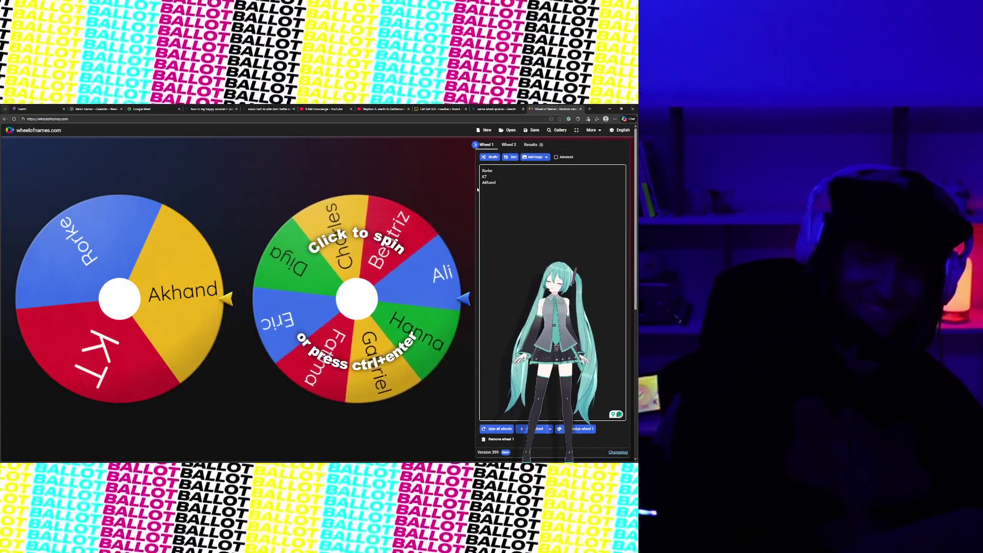
Step: Spin again, remove the new winner KT, and minimize the browser
click(148, 430)
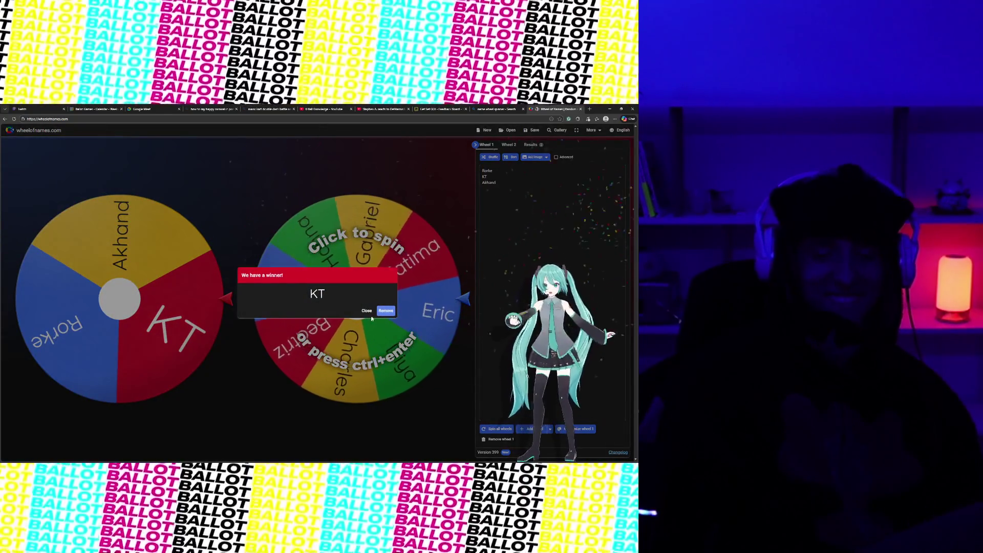
click(386, 311)
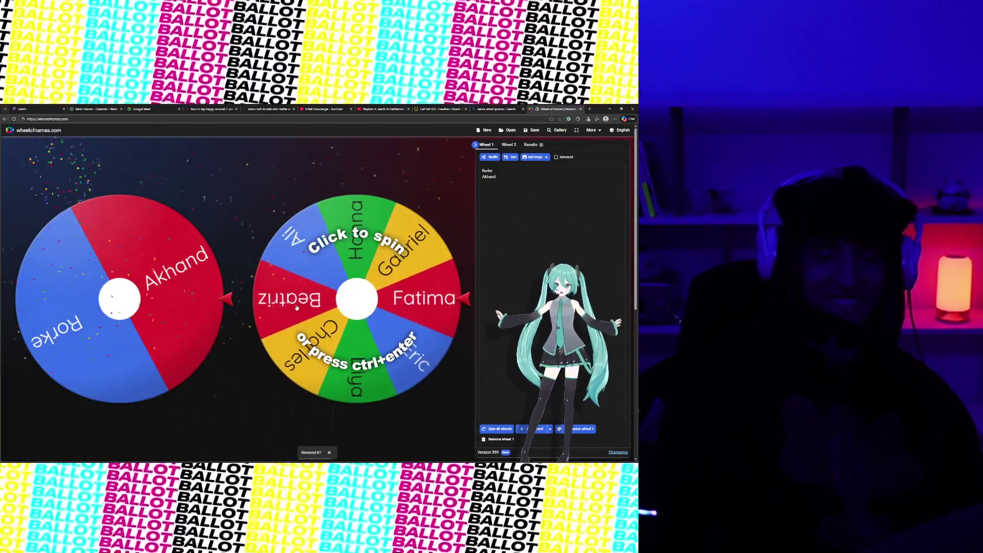
click(610, 109)
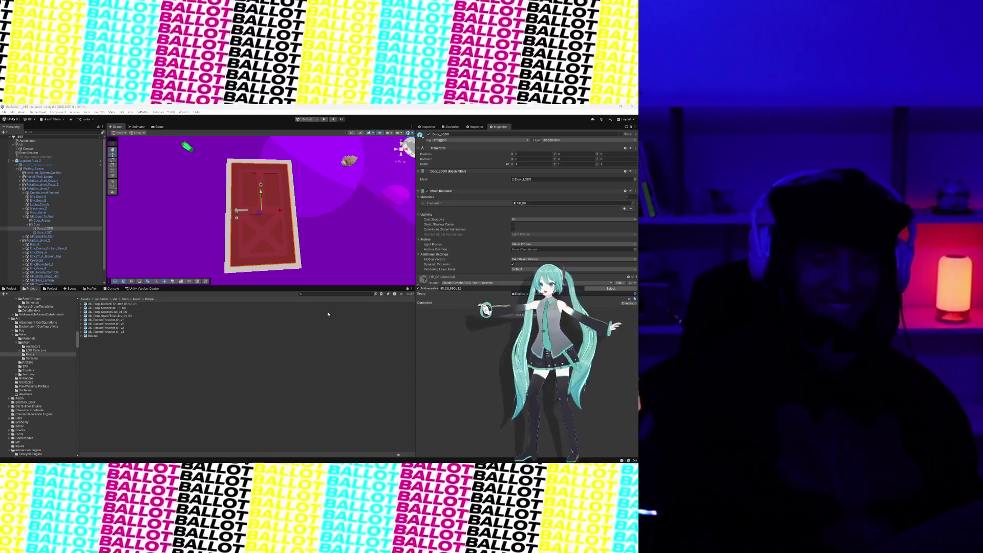
Step: Orbit and zoom around the GET SET GO sign, cookie and macarons, then switch to Discord
mouse_move(352, 227)
mouse_down()
mouse_move(298, 187)
mouse_move(349, 215)
mouse_up()
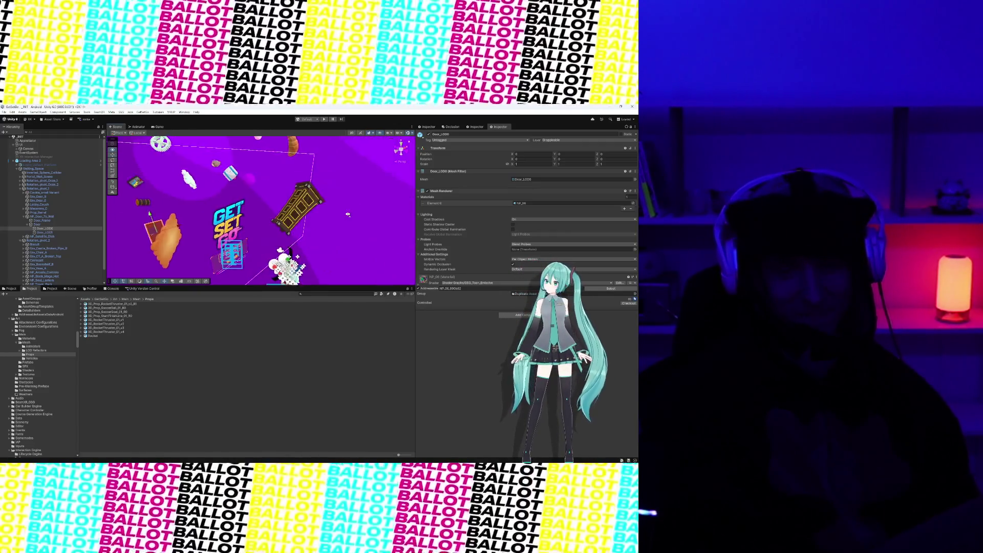
drag(246, 212, 273, 177)
scroll(273, 177, up, 3)
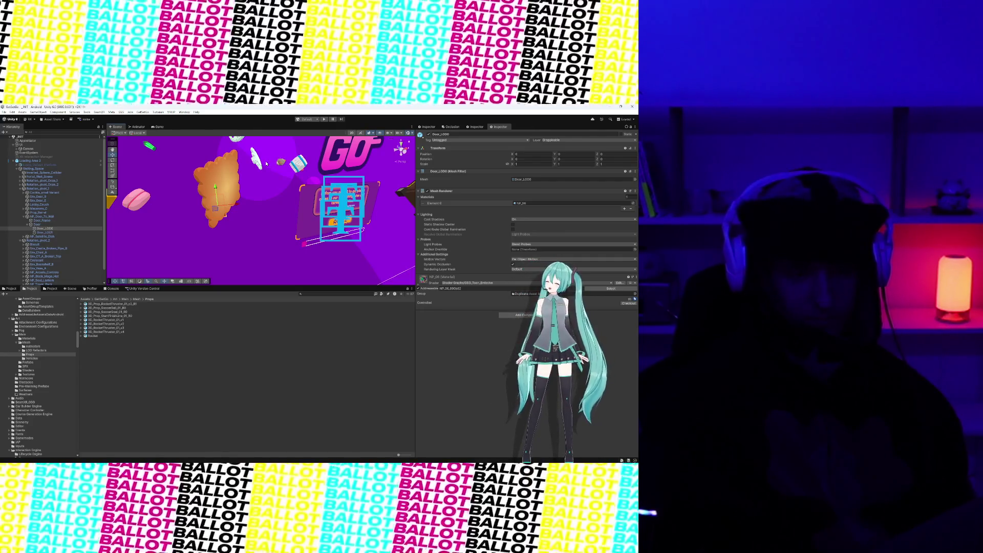
drag(266, 163, 252, 193)
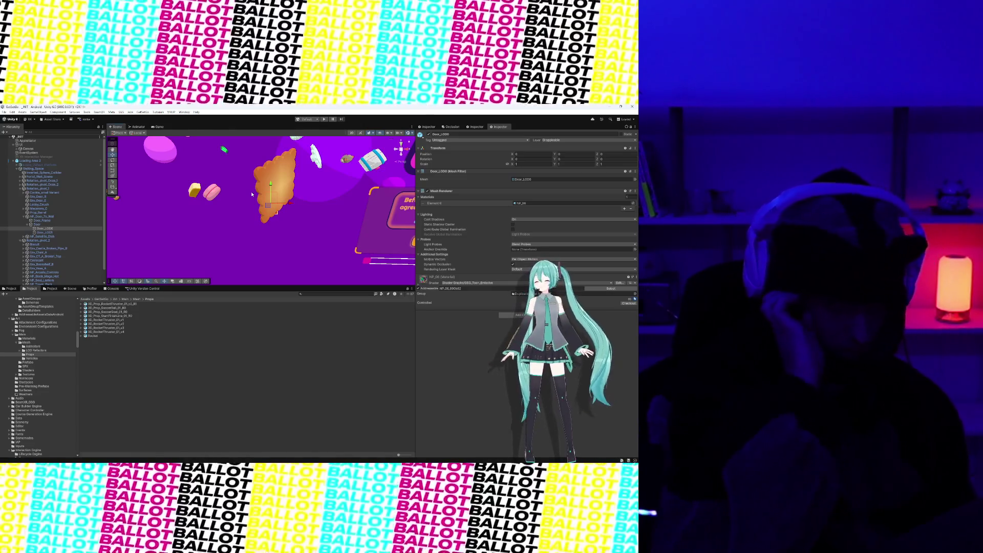
drag(251, 194, 258, 224)
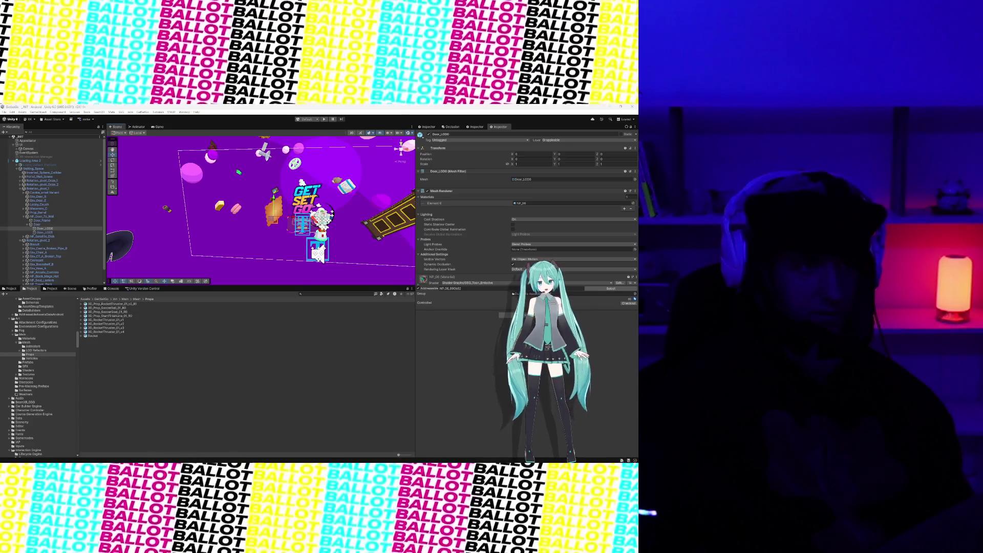
key(alt+Tab)
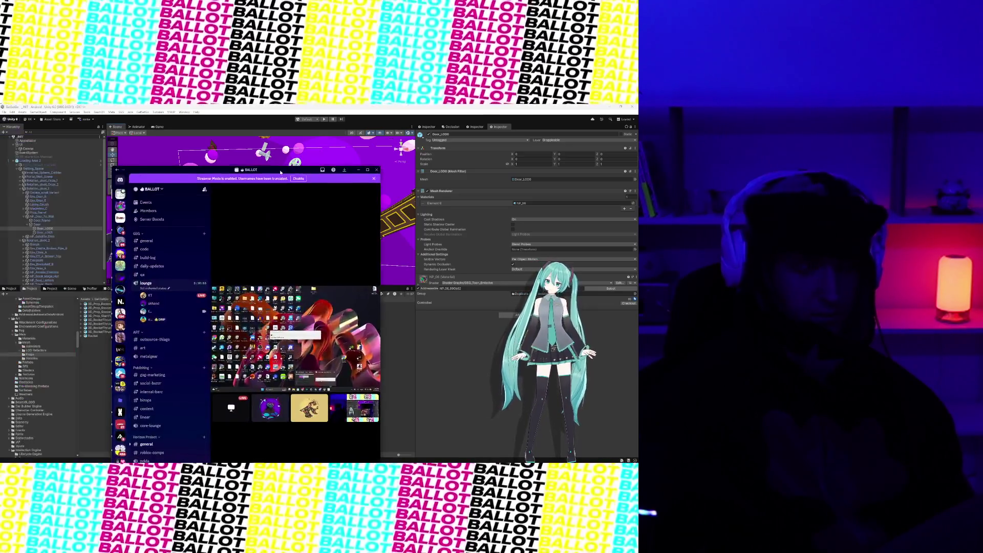
Step: Maximize Discord to follow the teammate's Unity screen share
click(368, 169)
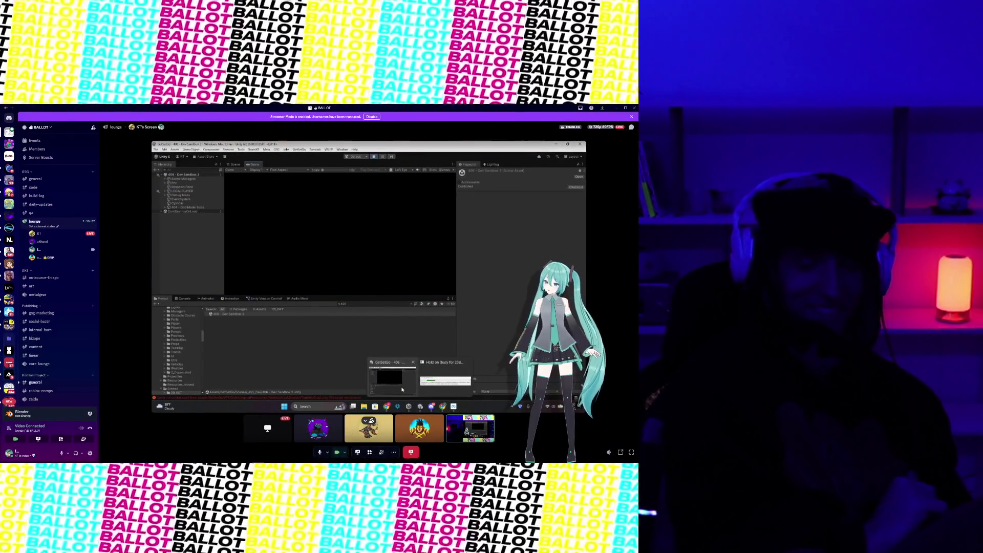
key(alt+Tab)
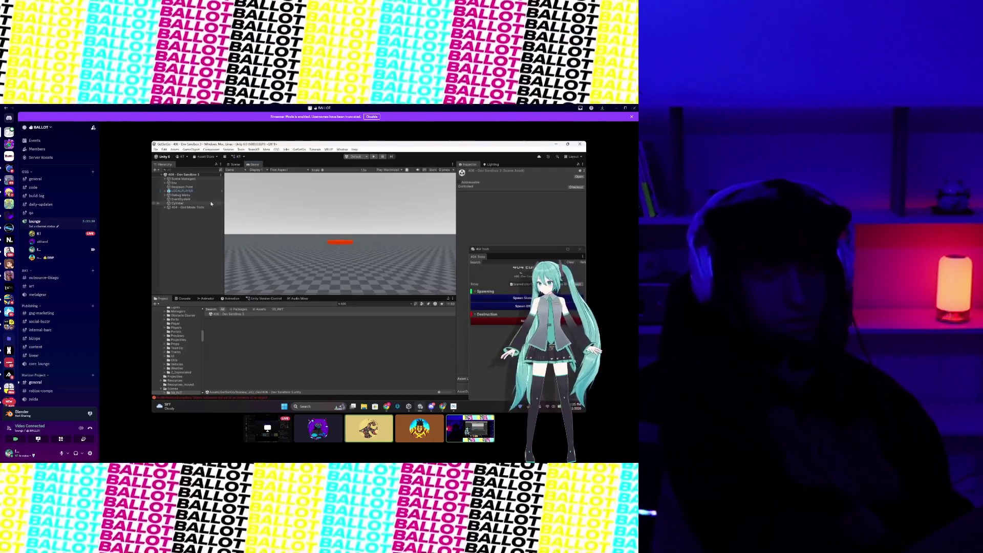
Step: Check the Console and Animator tabs, clear the Project search, and go up to GetSetGo
click(190, 300)
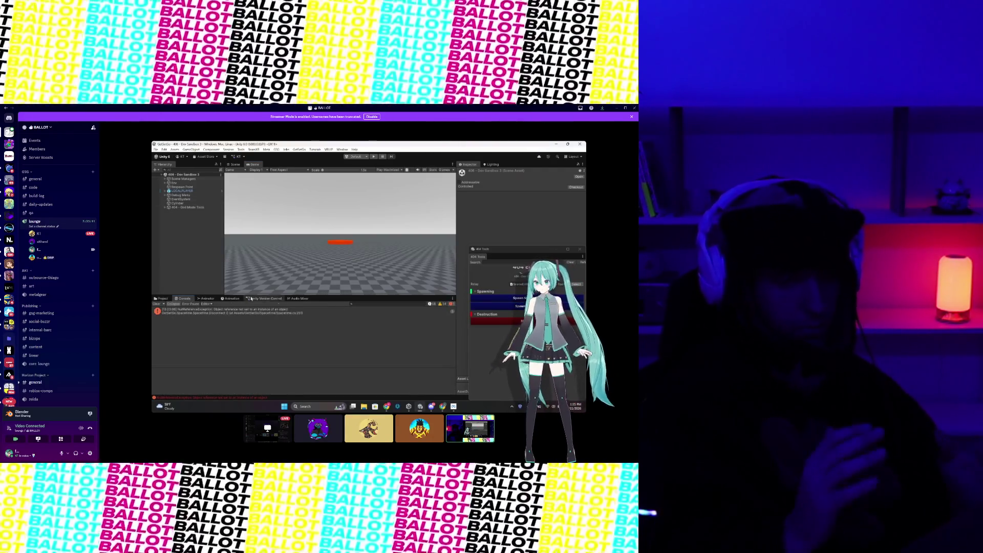
click(207, 298)
click(162, 298)
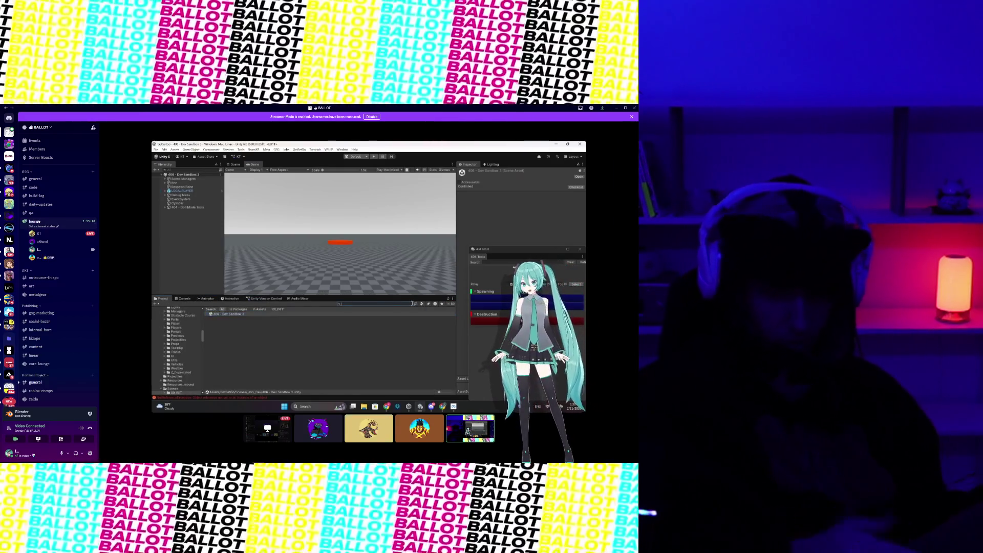
click(412, 304)
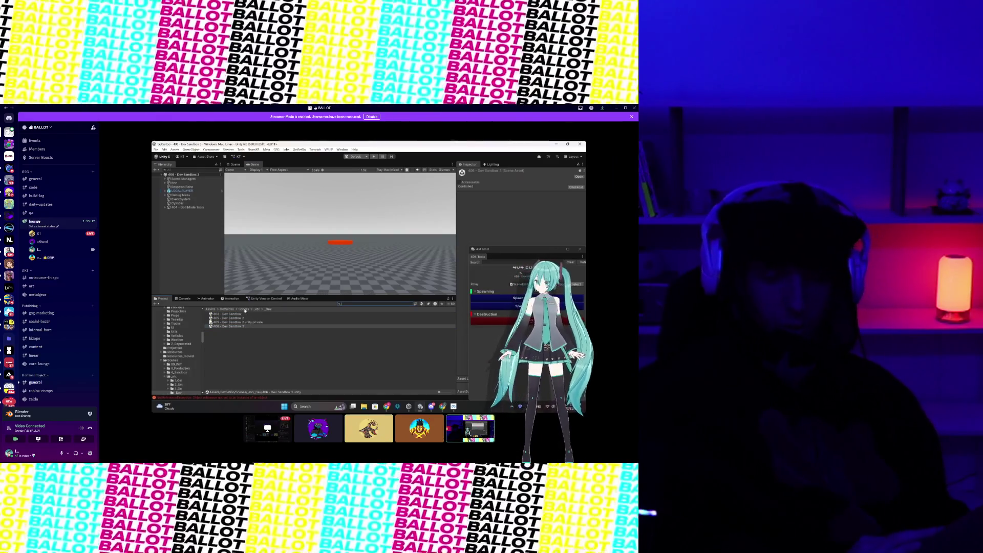
click(227, 310)
scroll(246, 343, down, 5)
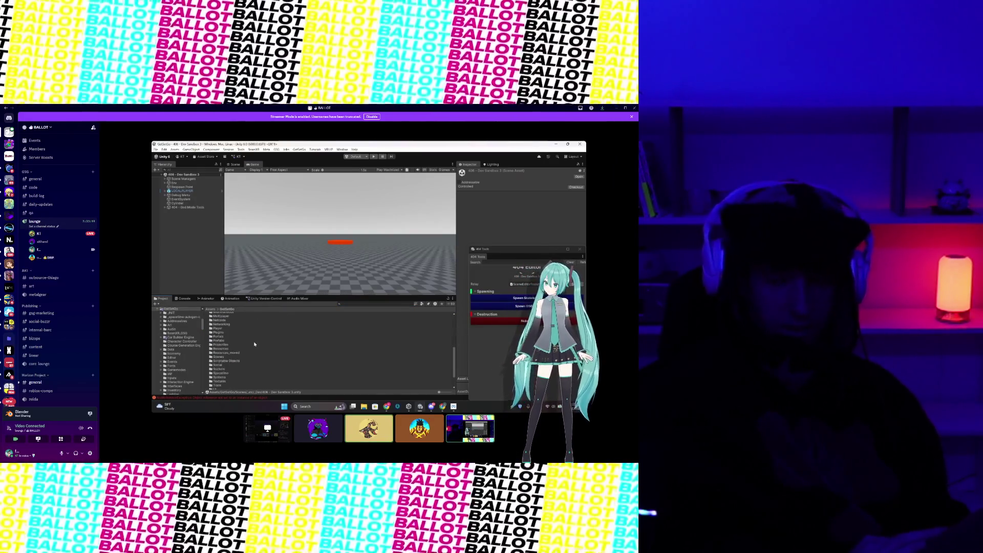
scroll(234, 342, up, 3)
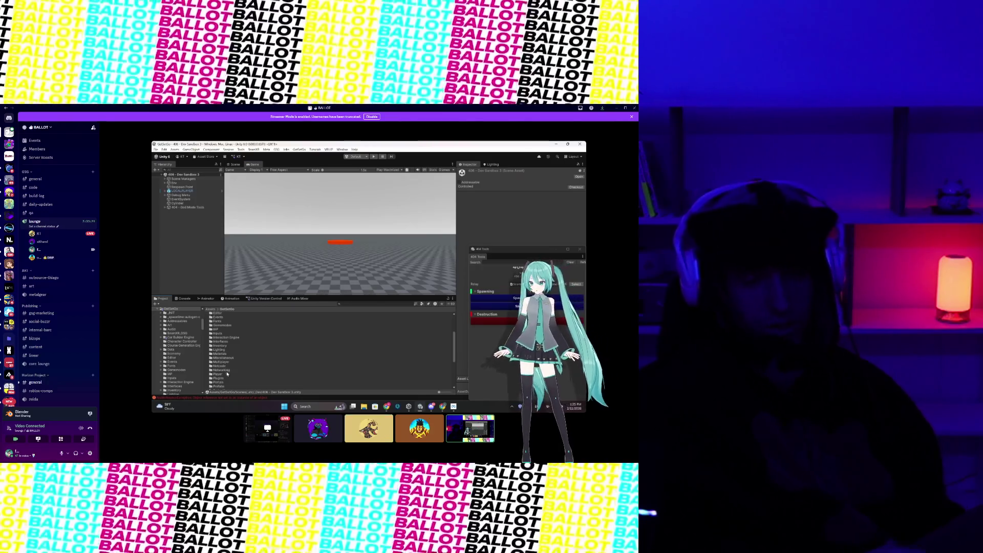
Step: Open Prefabs > Props > ConstructionProps and briefly inspect the Bar prefab
double_click(218, 386)
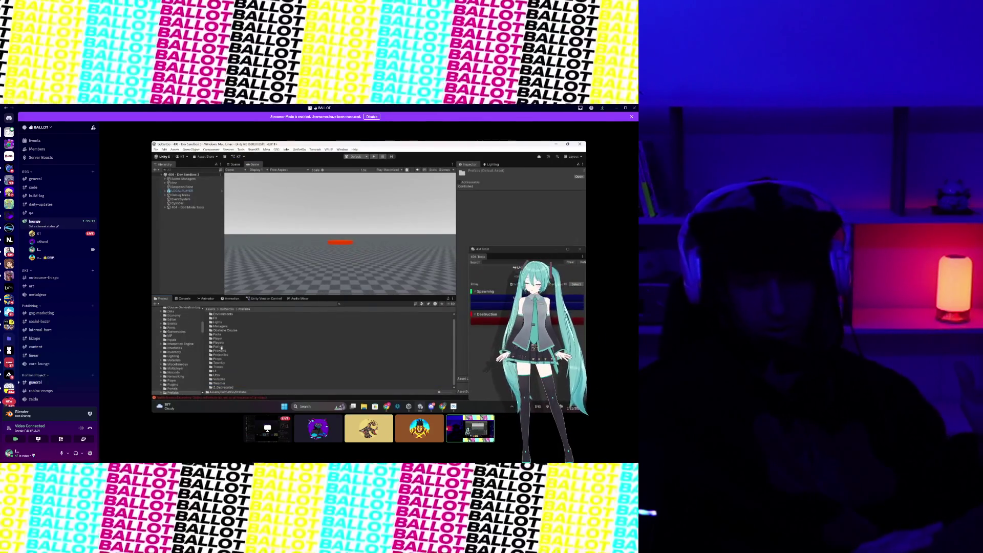
click(227, 342)
click(228, 359)
double_click(228, 360)
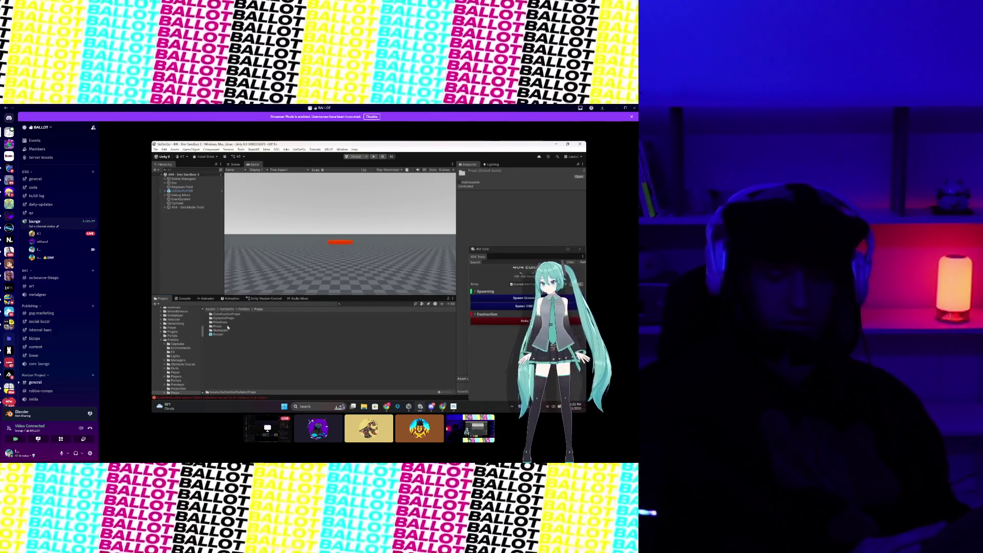
double_click(229, 330)
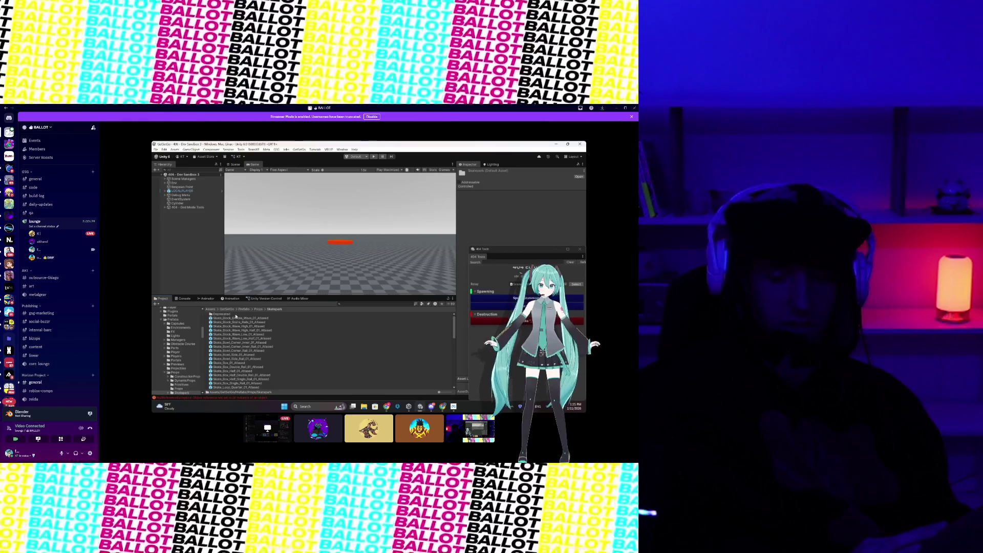
click(259, 309)
double_click(236, 315)
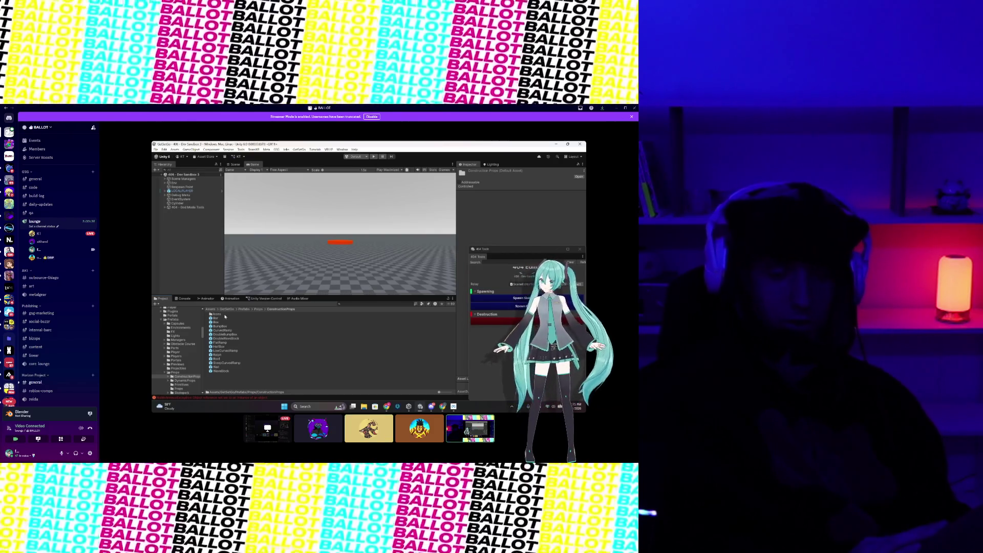
click(225, 319)
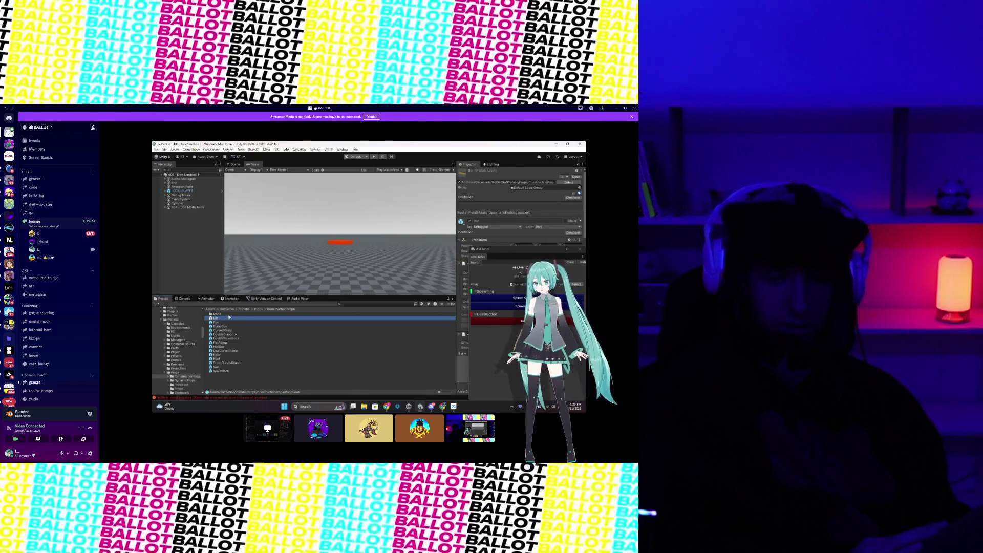
click(240, 385)
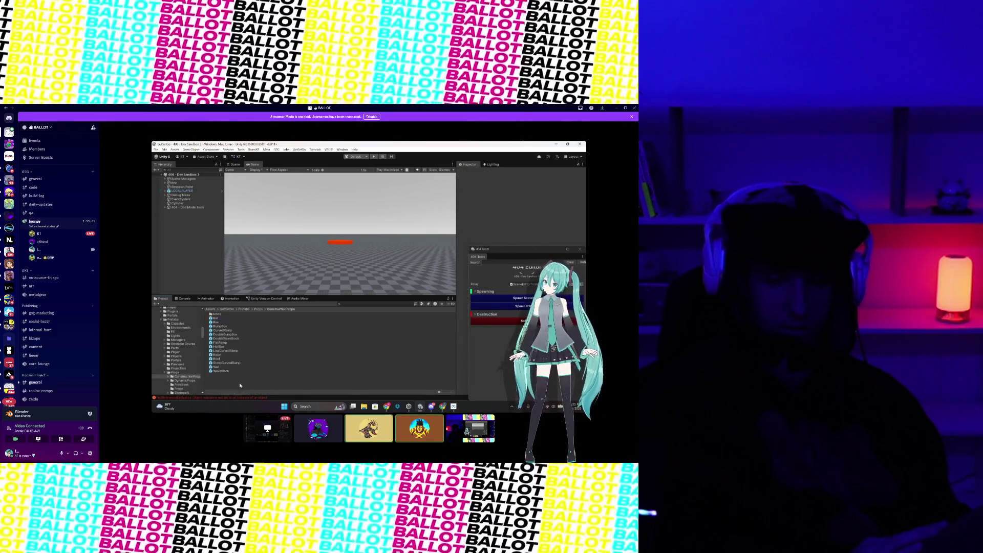
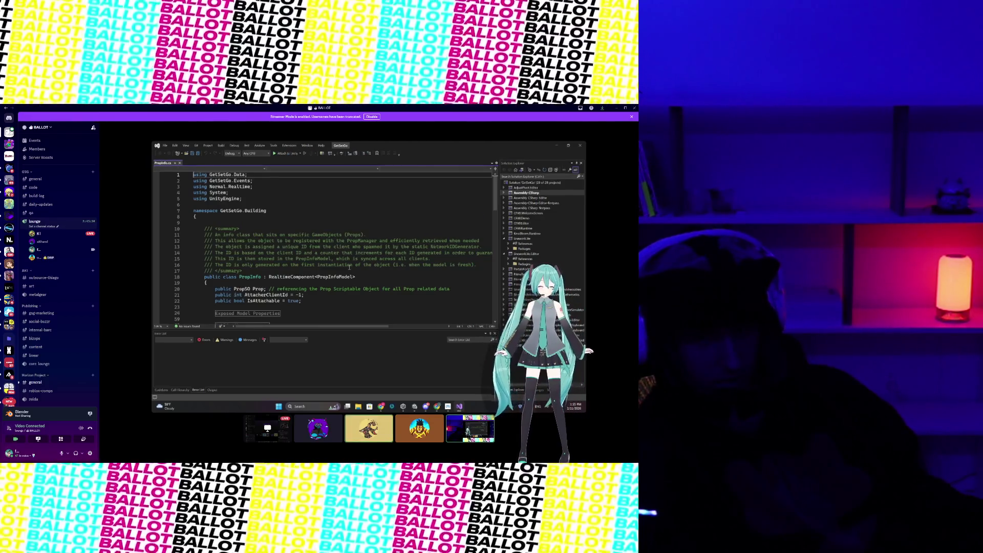
Step: Highlight the IsAttachable field declaration in PropInfo.cs and briefly compare with the Unity editor
scroll(313, 289, down, 2)
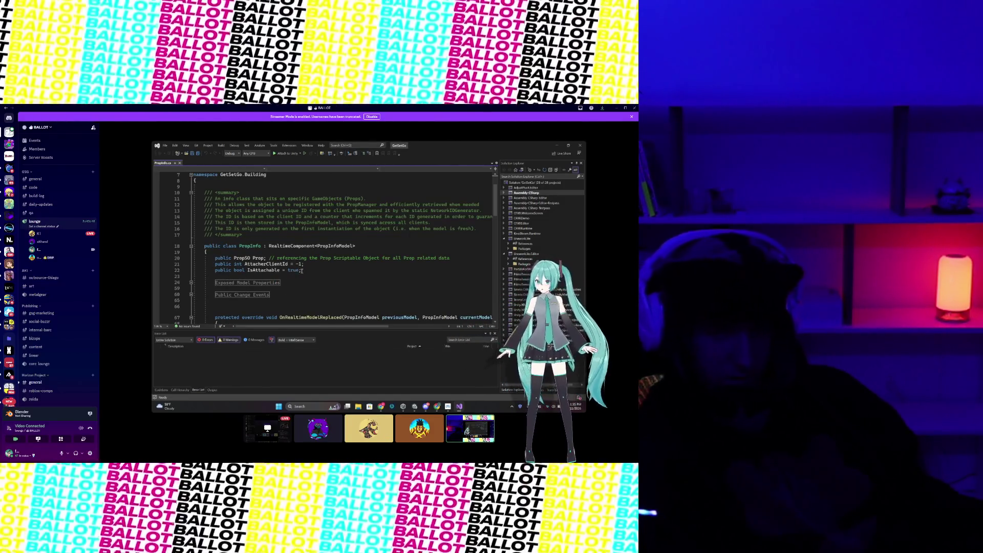
drag(301, 271, 220, 271)
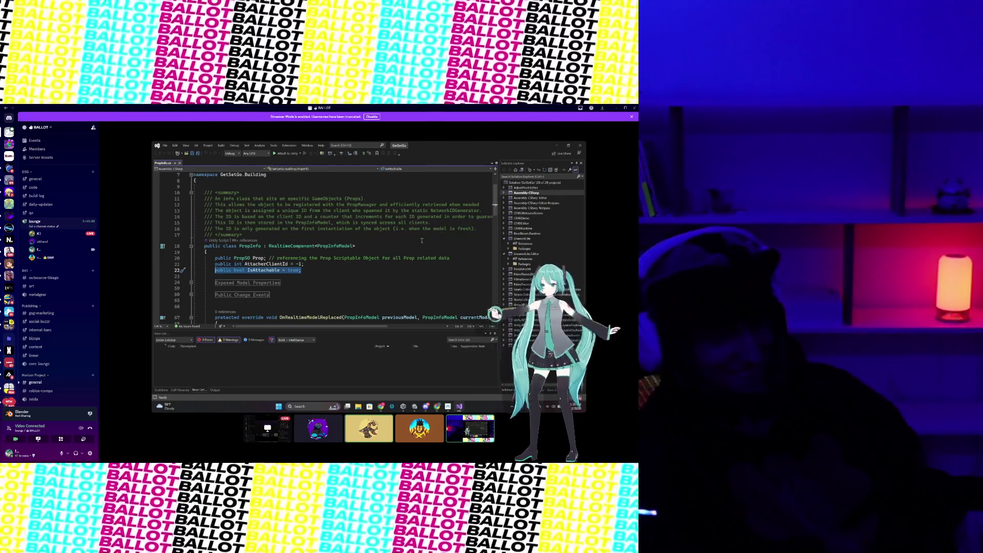
scroll(316, 255, down, 3)
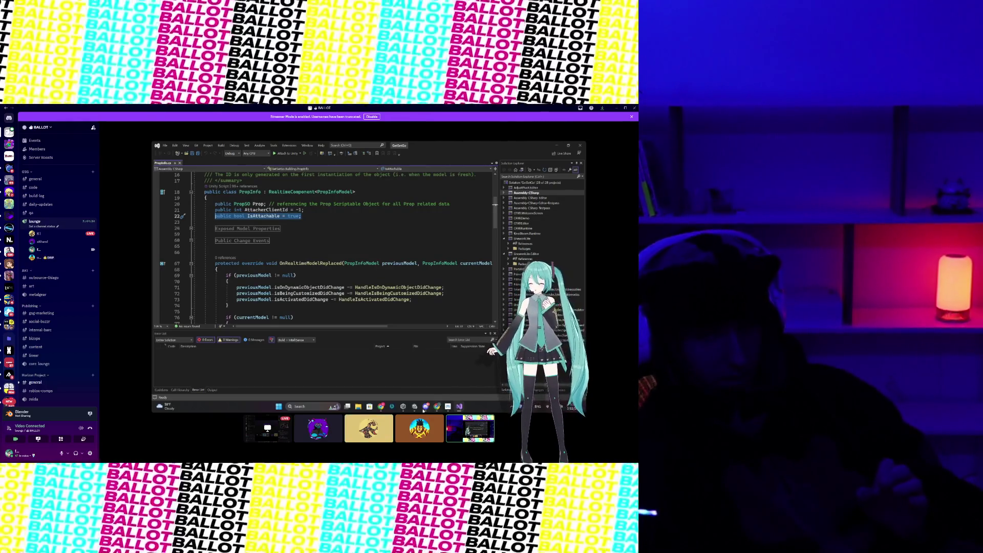
mouse_move(417, 409)
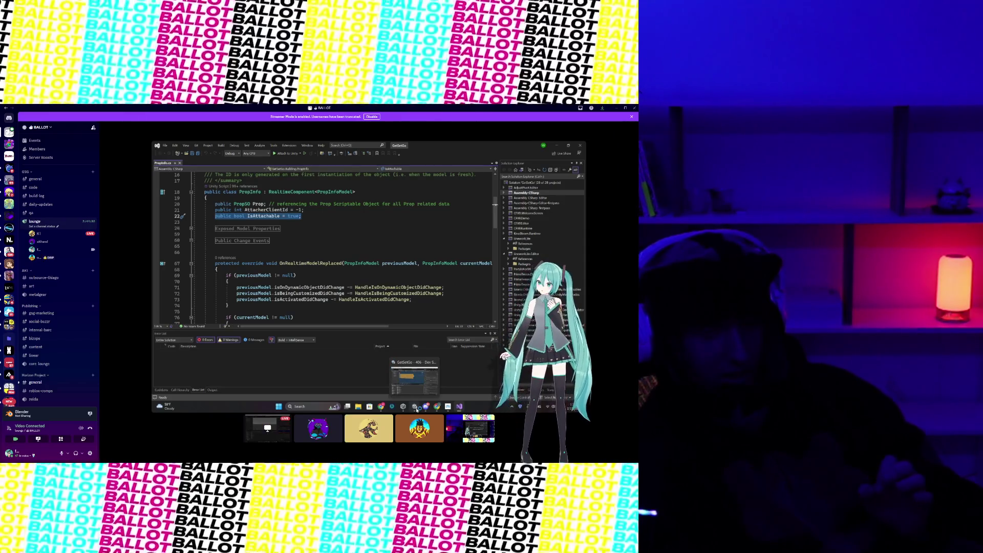
click(417, 409)
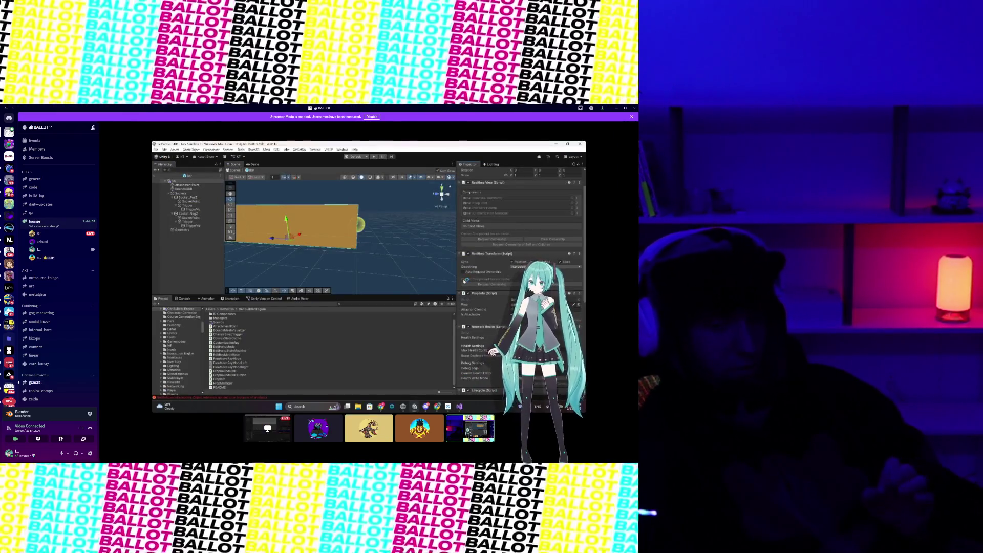
scroll(519, 276, down, 5)
scroll(520, 277, up, 3)
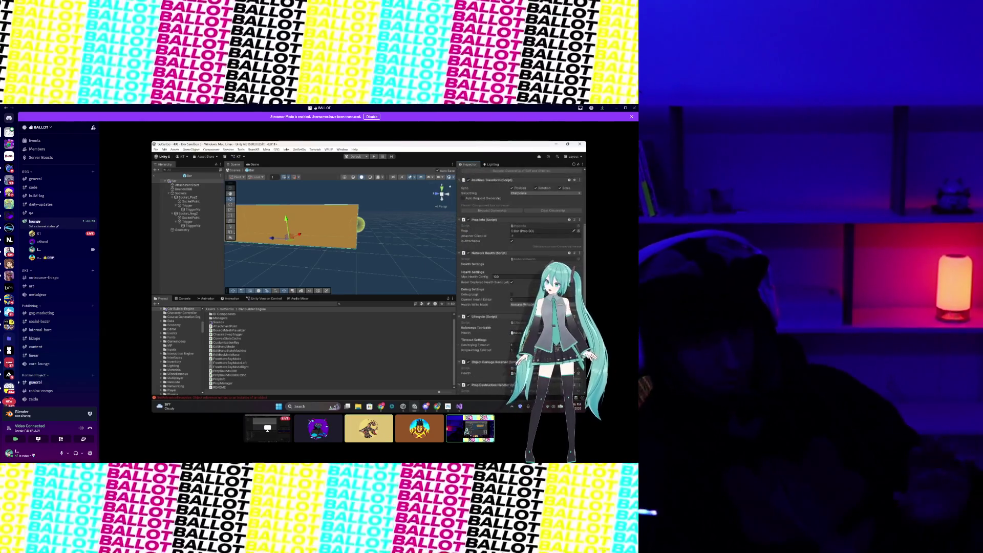
click(464, 409)
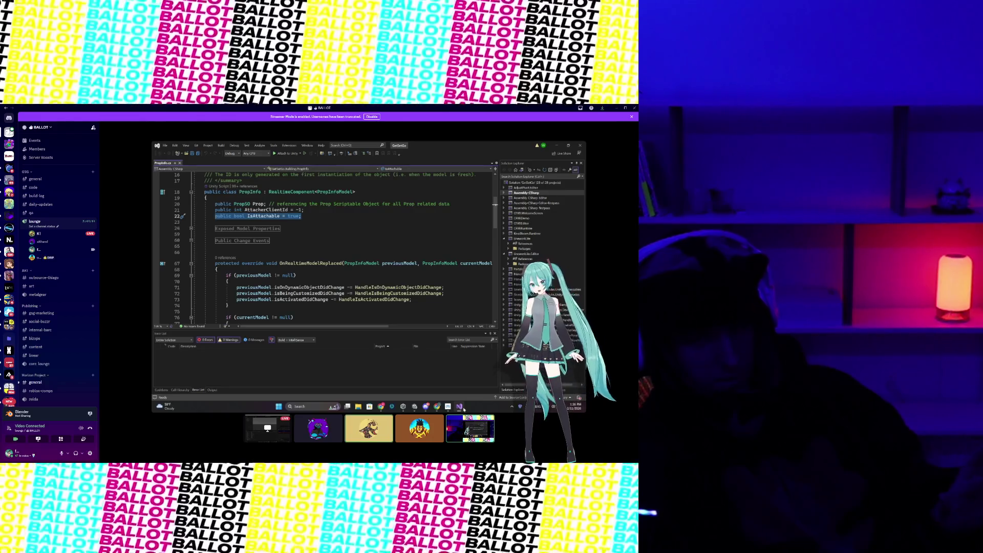
Step: Expand the Exposed Model Properties region of PropInfo.cs
click(311, 216)
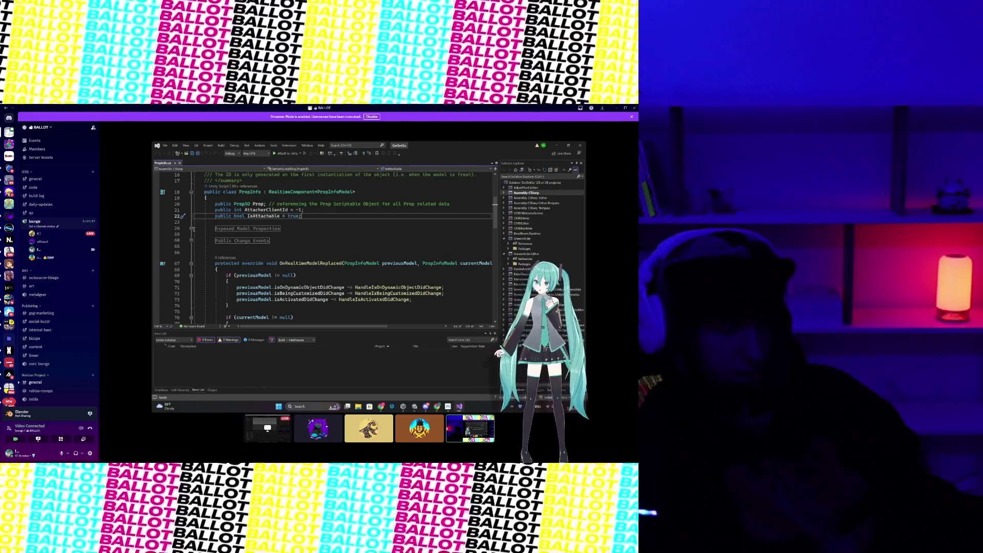
click(191, 229)
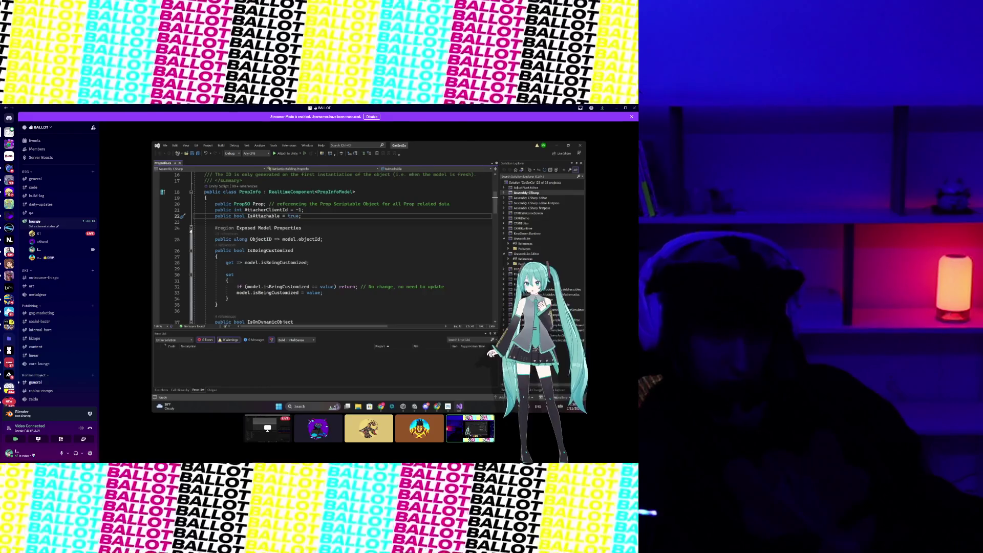
scroll(336, 237, down, 1)
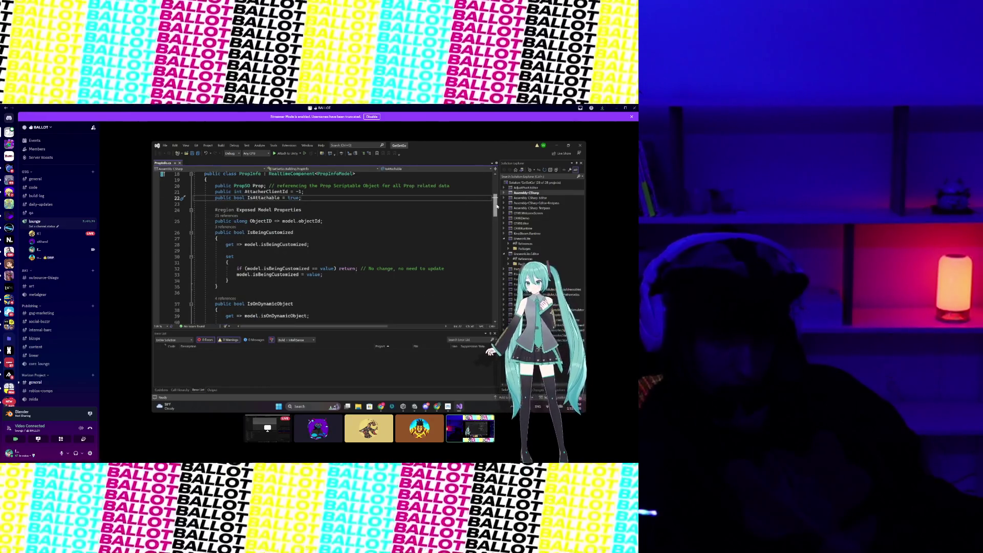
drag(497, 206, 497, 283)
Step: Expand the helpers region to reveal ActivateProp setting IsActivated to true
click(191, 275)
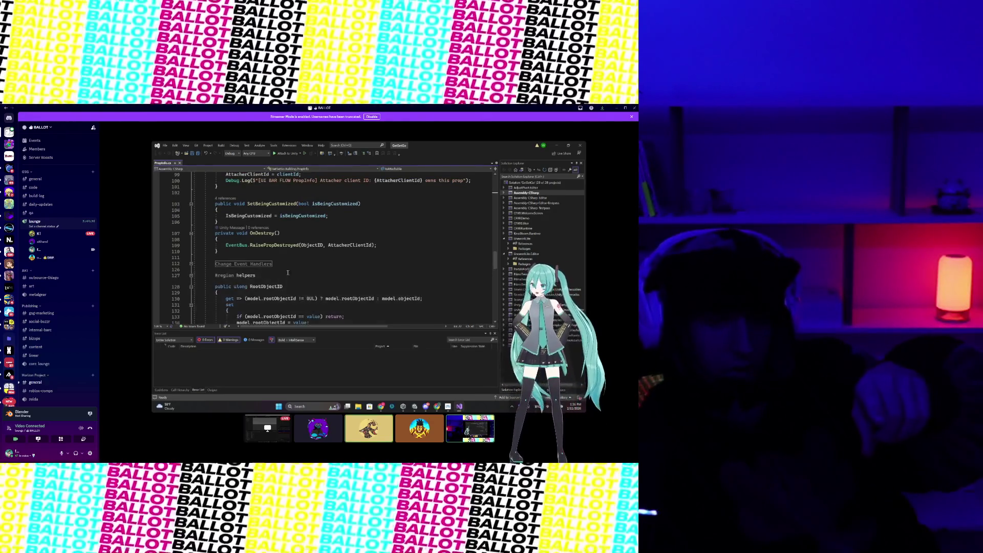
scroll(336, 278, down, 10)
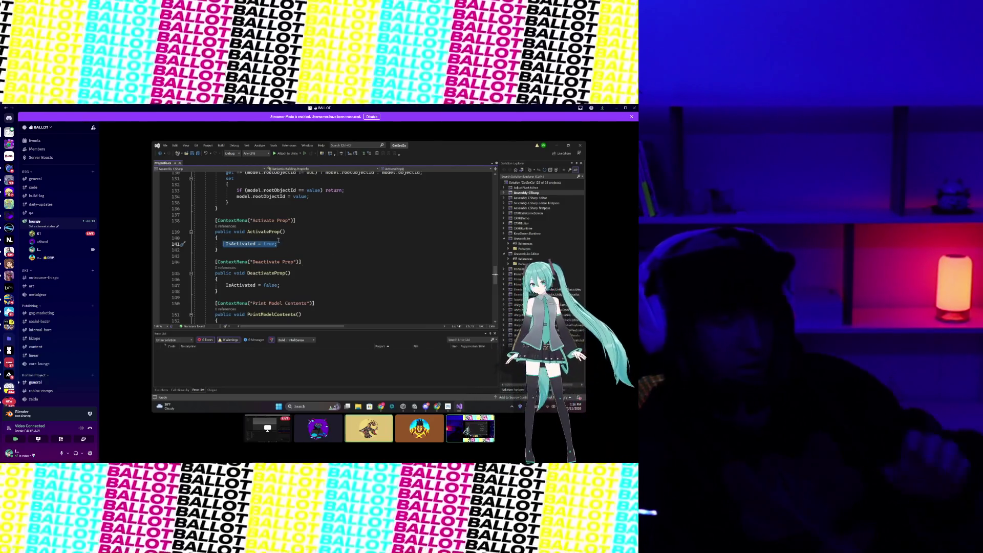
key(Right)
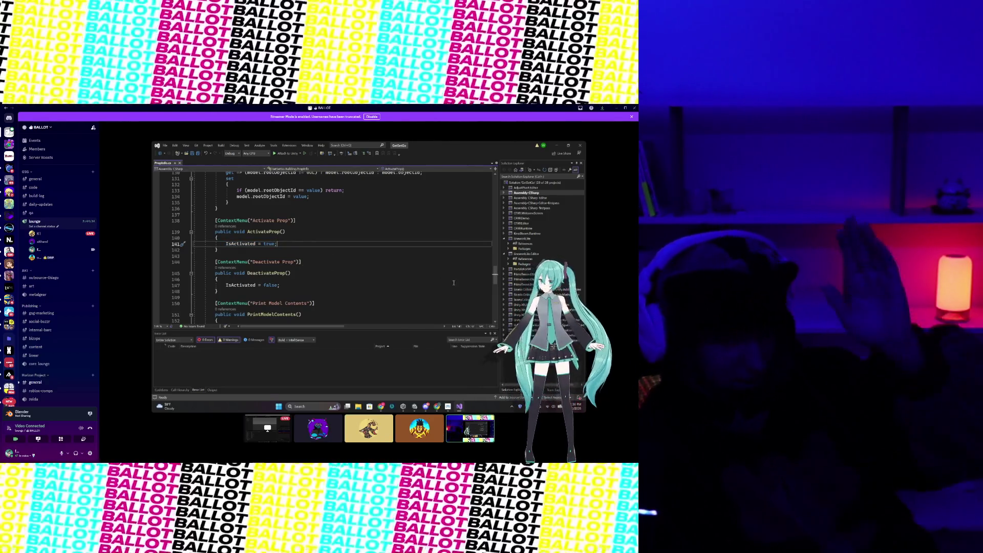
scroll(386, 275, up, 20)
scroll(380, 253, down, 5)
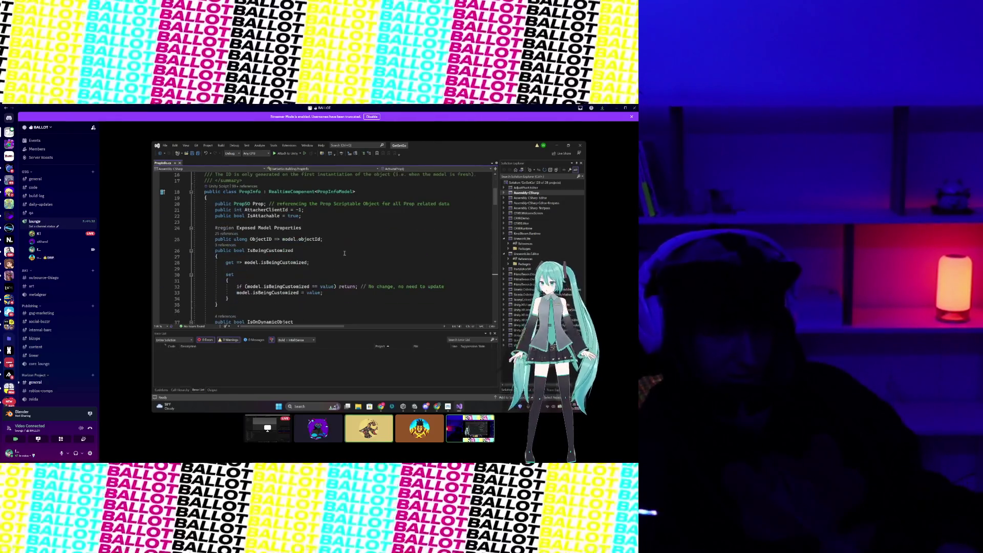
scroll(275, 270, down, 3)
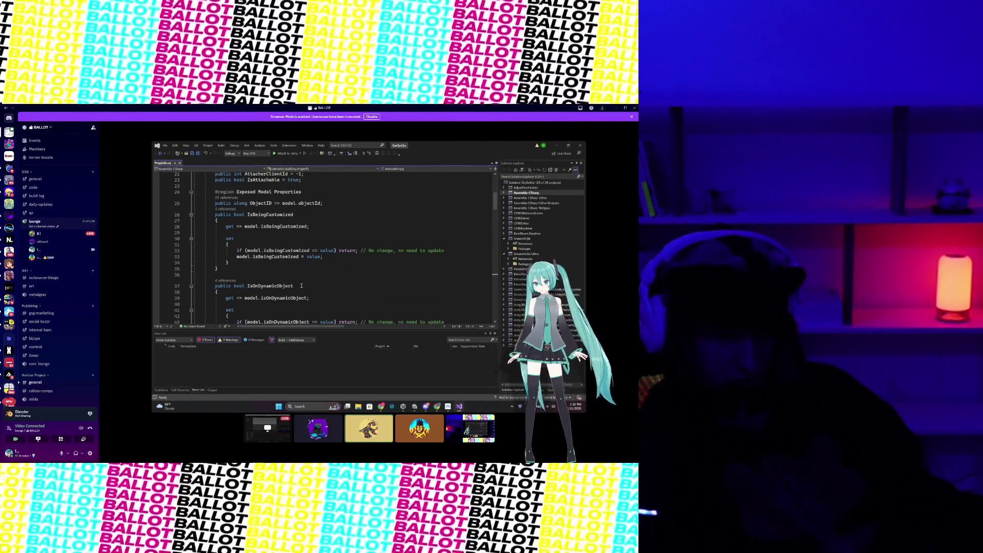
scroll(334, 269, down, 3)
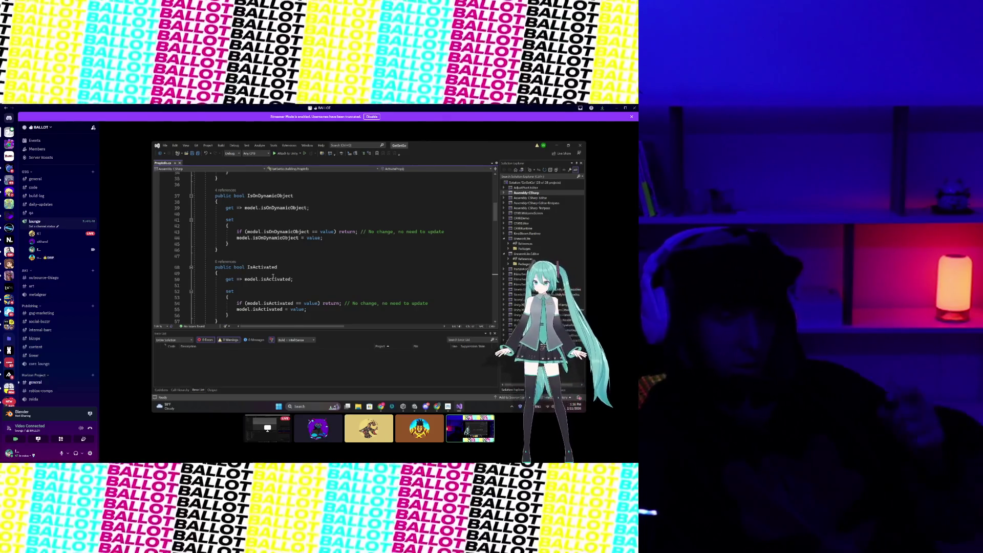
scroll(287, 279, down, 3)
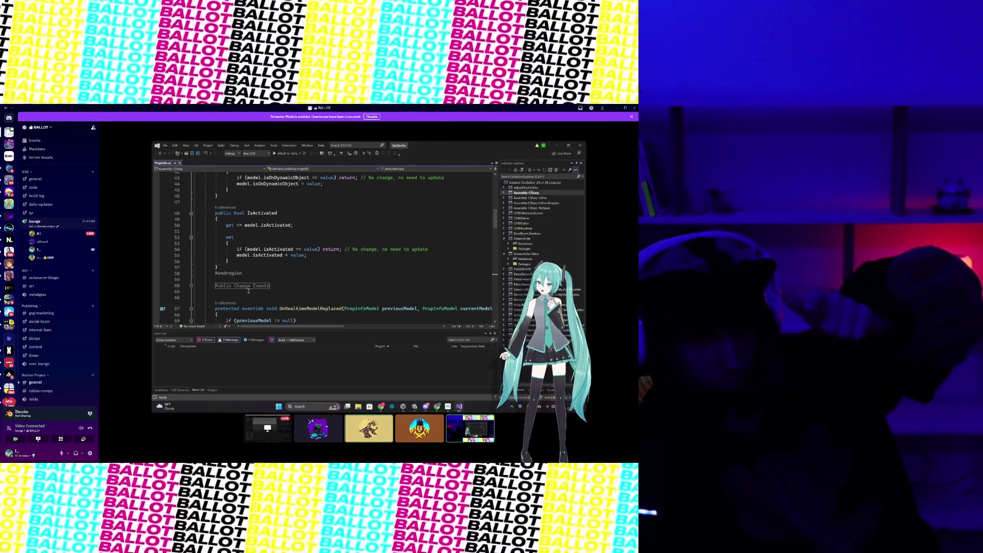
scroll(309, 267, up, 3)
scroll(313, 267, up, 4)
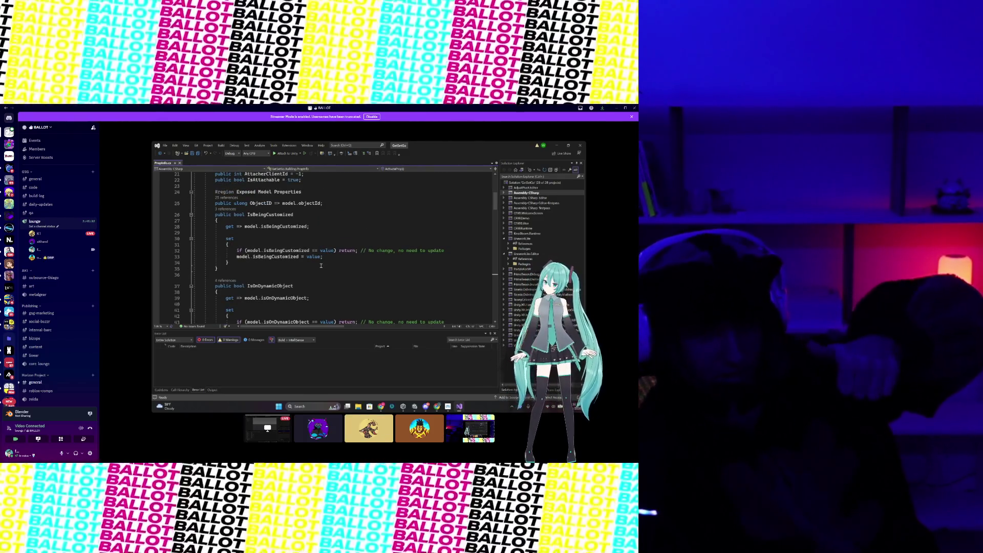
mouse_move(214, 214)
mouse_down()
mouse_move(236, 251)
mouse_move(218, 269)
mouse_up()
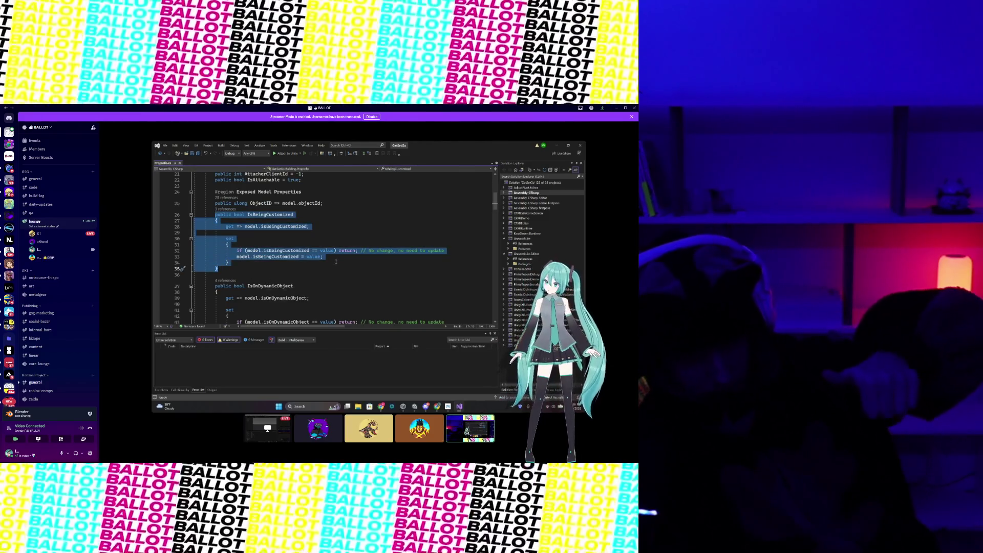
scroll(323, 273, down, 3)
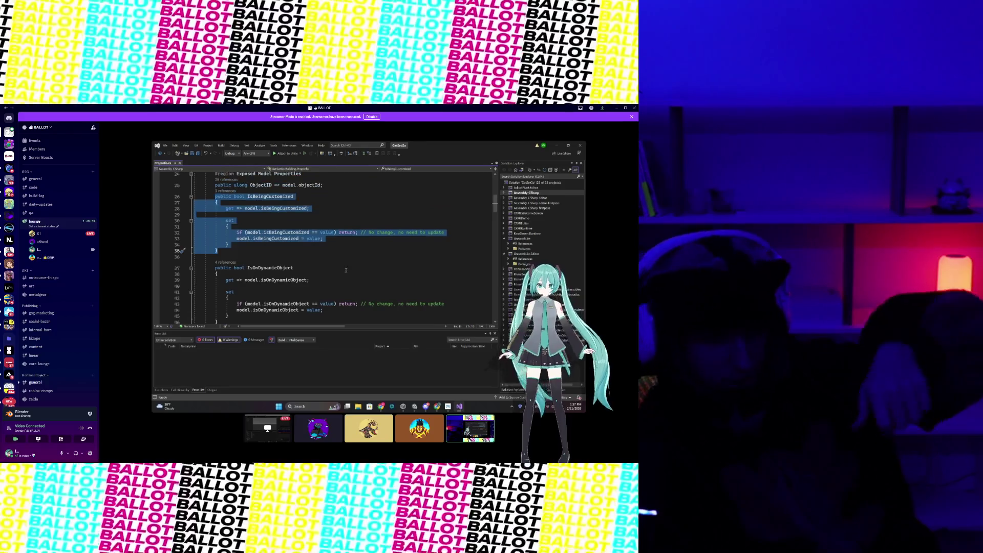
key(Down)
scroll(315, 266, down, 1)
scroll(309, 260, down, 3)
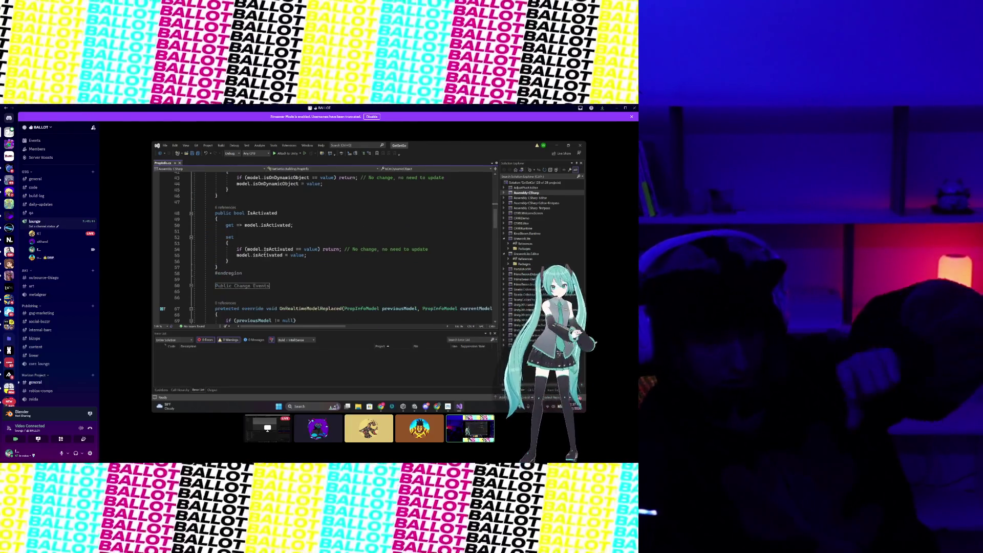
click(190, 286)
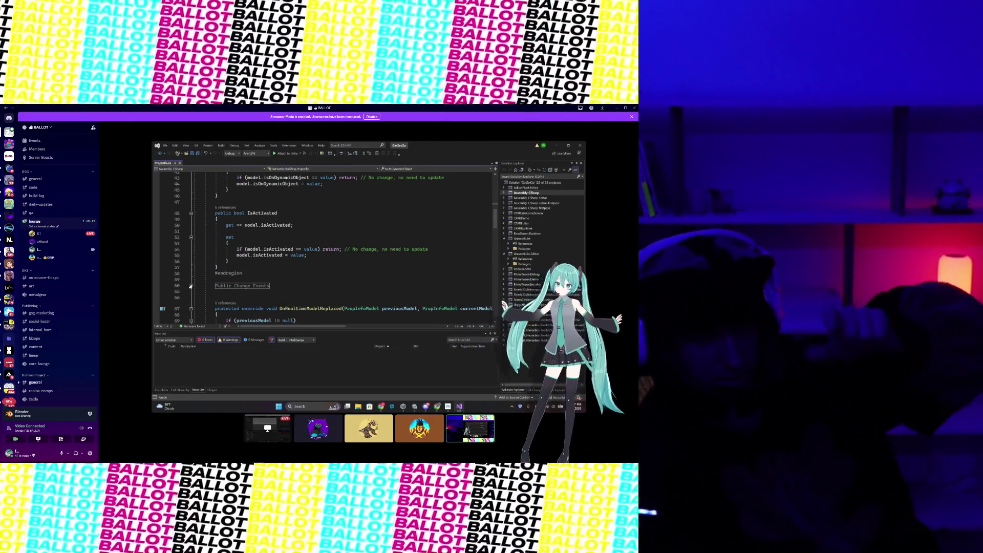
scroll(353, 272, up, 3)
scroll(353, 272, up, 1)
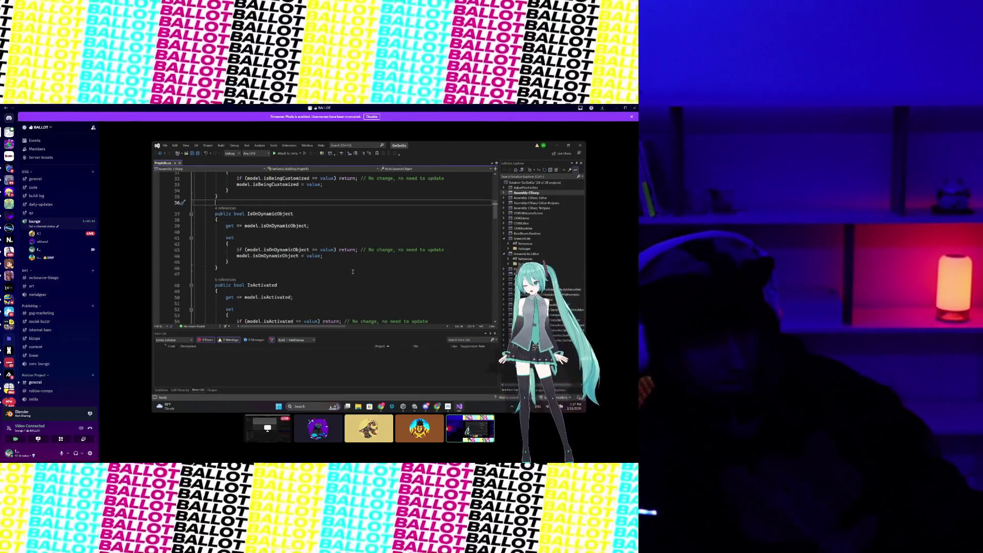
drag(215, 214, 228, 262)
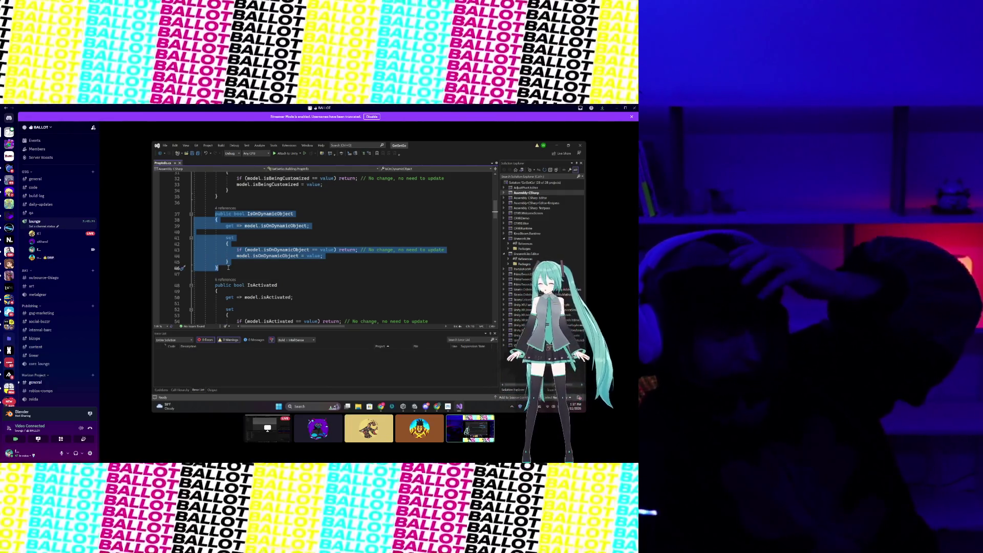
click(228, 267)
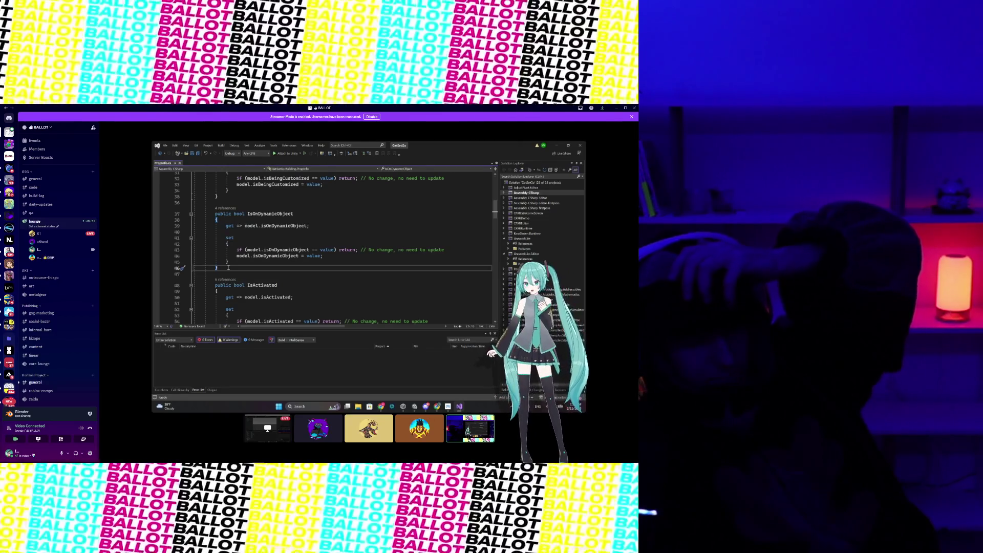
scroll(228, 268, up, 2)
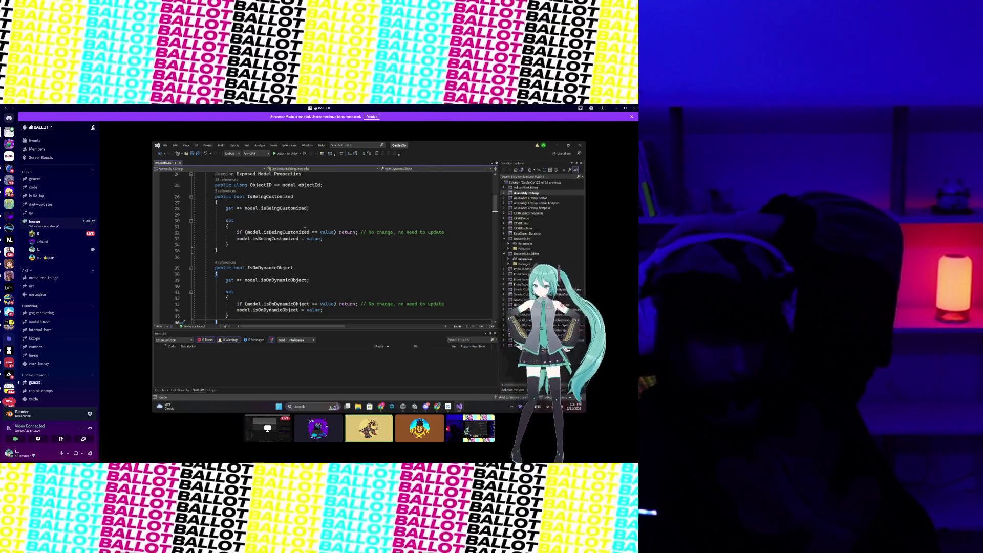
scroll(304, 230, up, 6)
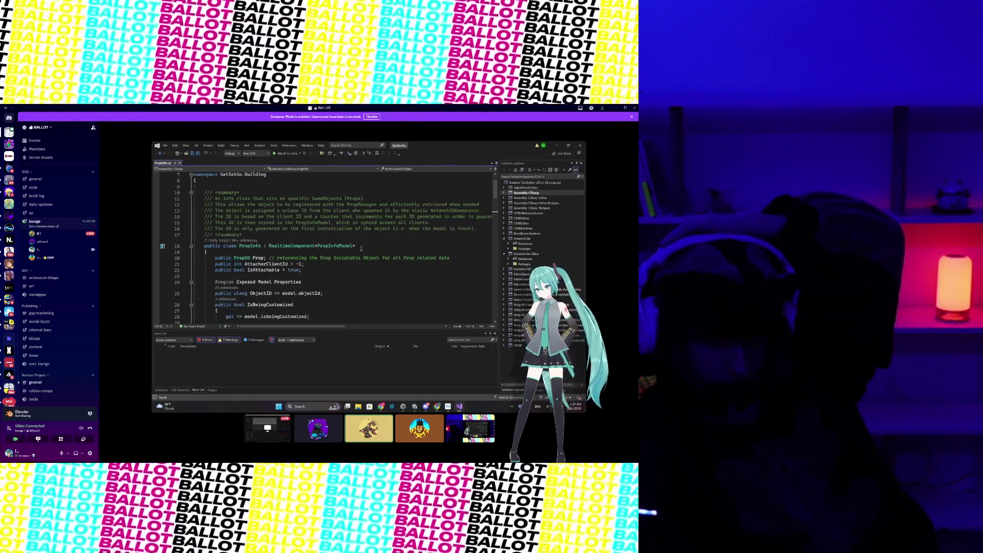
scroll(344, 250, down, 1)
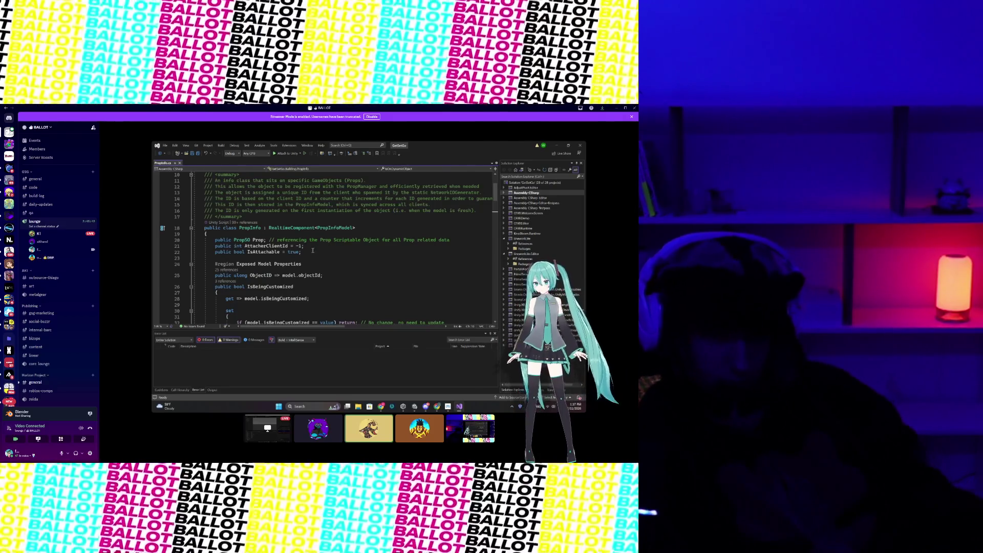
scroll(388, 239, down, 5)
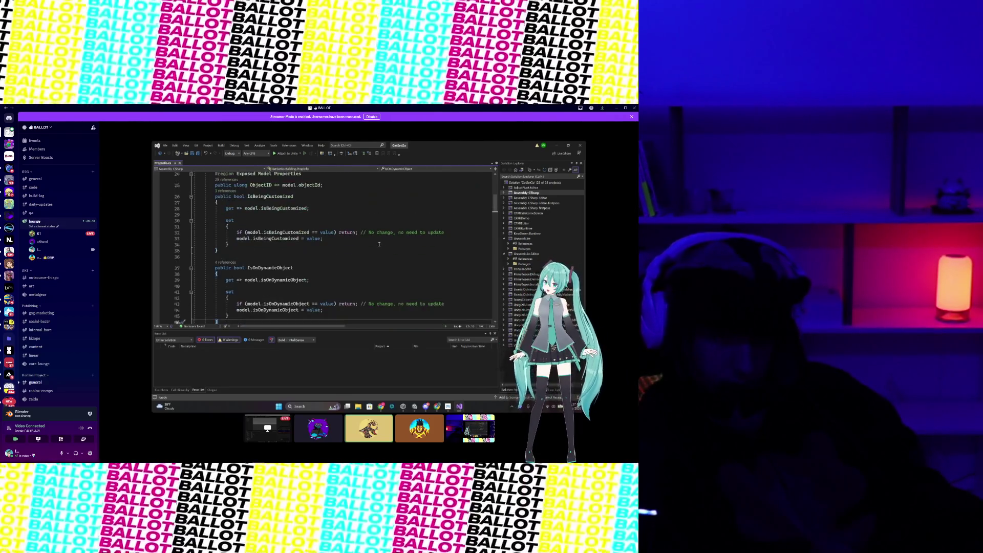
scroll(379, 245, up, 3)
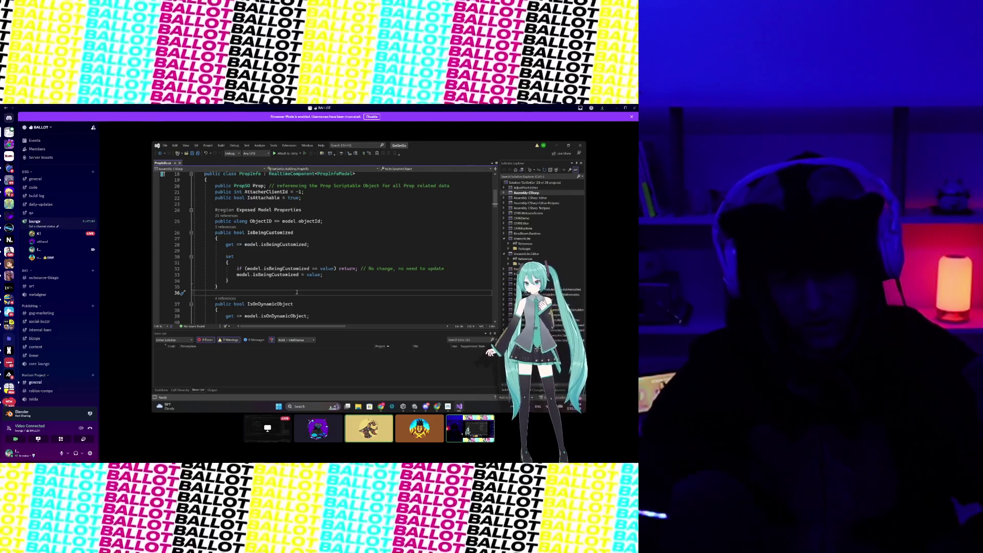
mouse_move(203, 143)
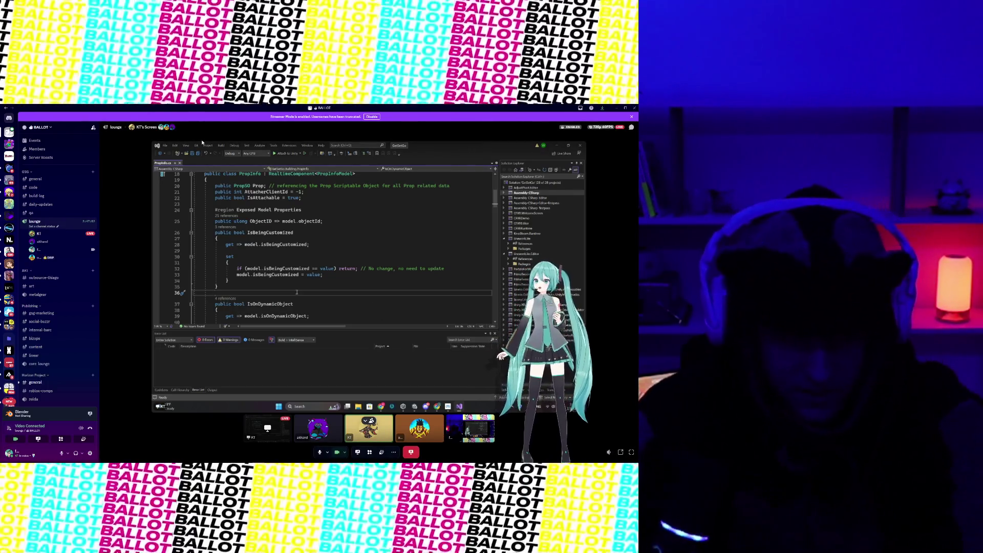
double_click(597, 108)
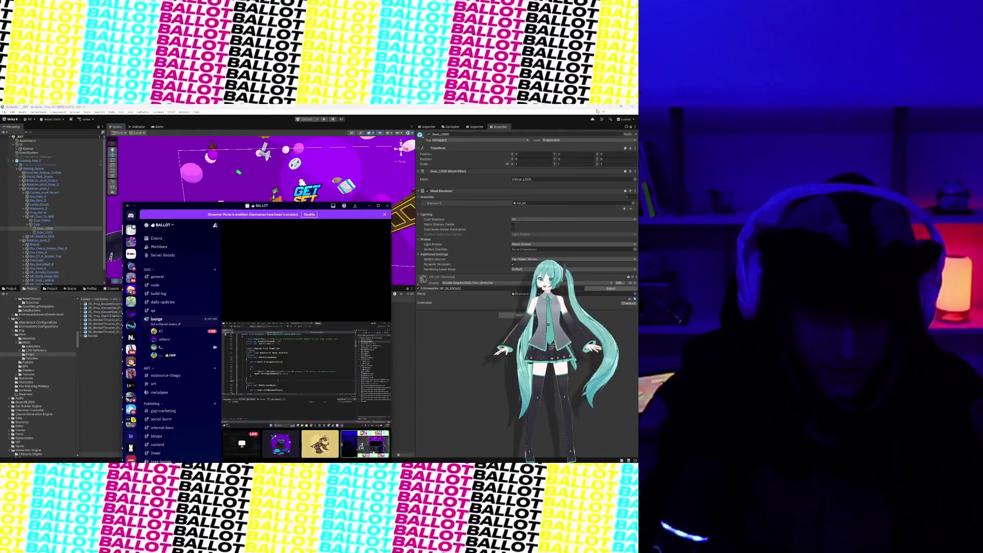
Step: Move the Discord window off screen and zoom and orbit the Scene view onto the door and props
right_click(261, 205)
drag(262, 205, 0, 207)
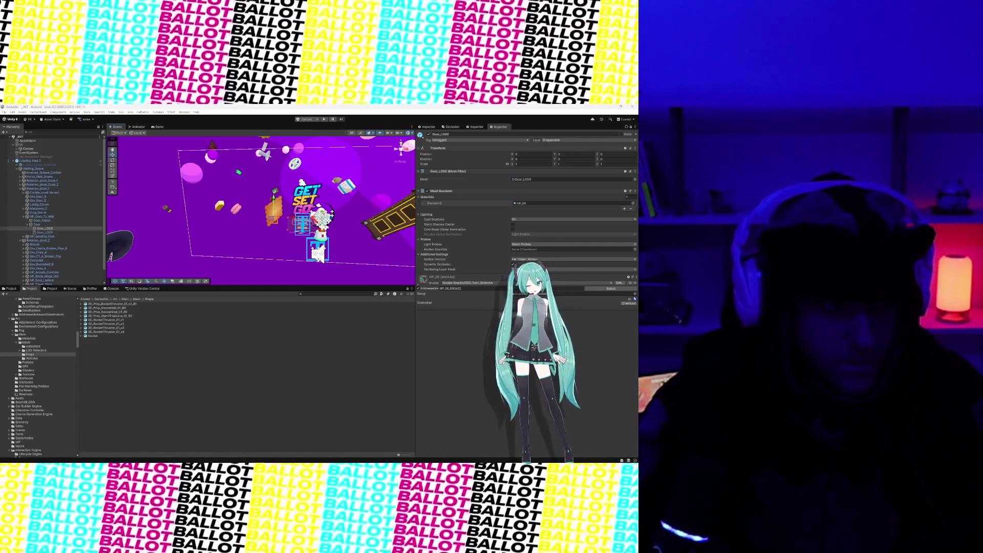
scroll(228, 211, up, 3)
scroll(228, 212, up, 1)
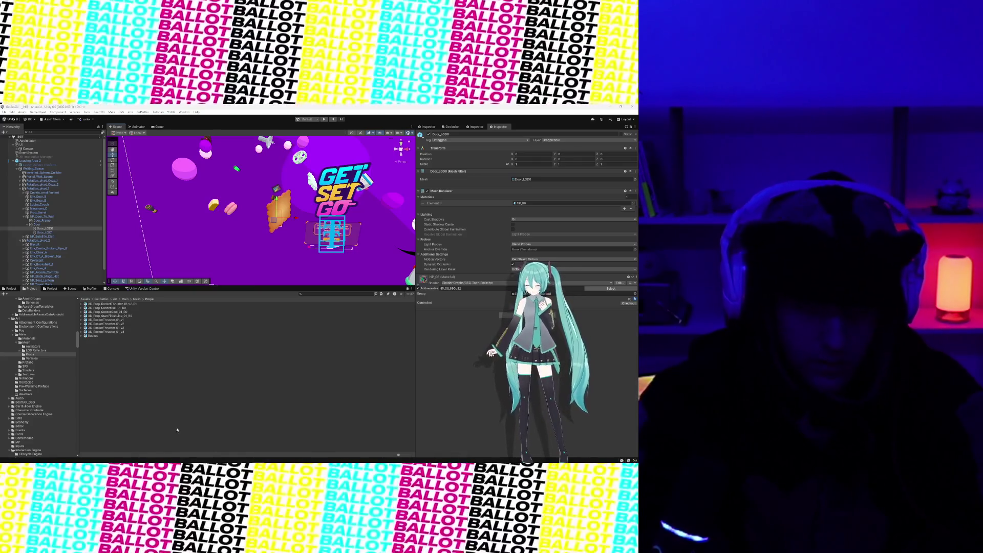
mouse_move(256, 215)
mouse_down()
mouse_move(225, 210)
mouse_move(273, 217)
mouse_move(278, 202)
mouse_move(274, 221)
mouse_move(299, 209)
mouse_move(223, 231)
mouse_move(266, 223)
mouse_move(258, 230)
mouse_up()
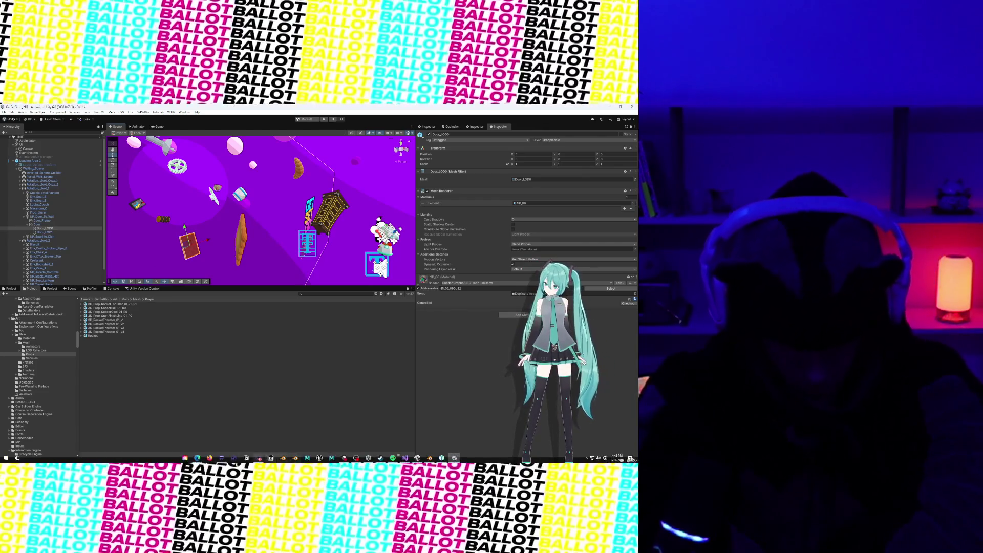
mouse_move(197, 459)
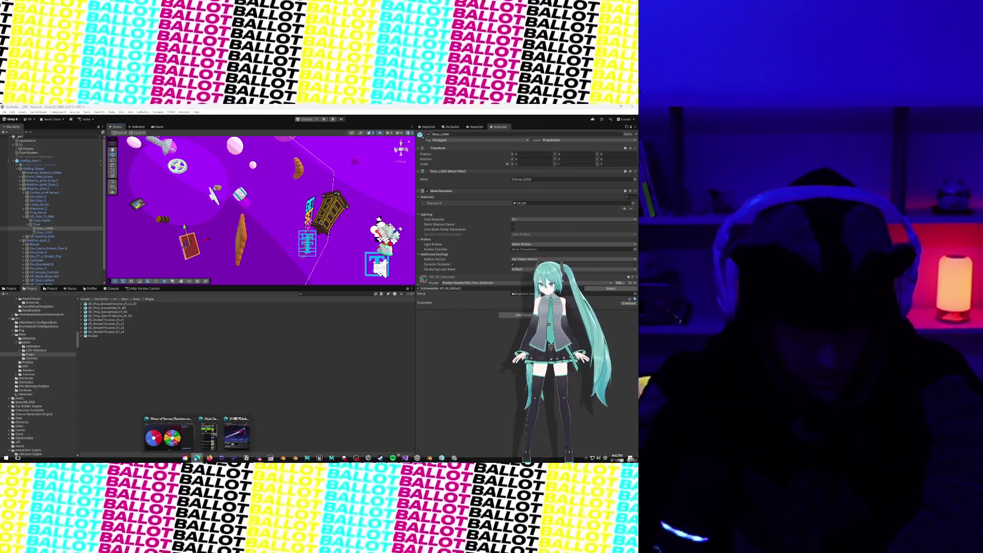
Step: Remove the spun winner from the first wheel in Wheel of Names, leaving one entry
click(169, 438)
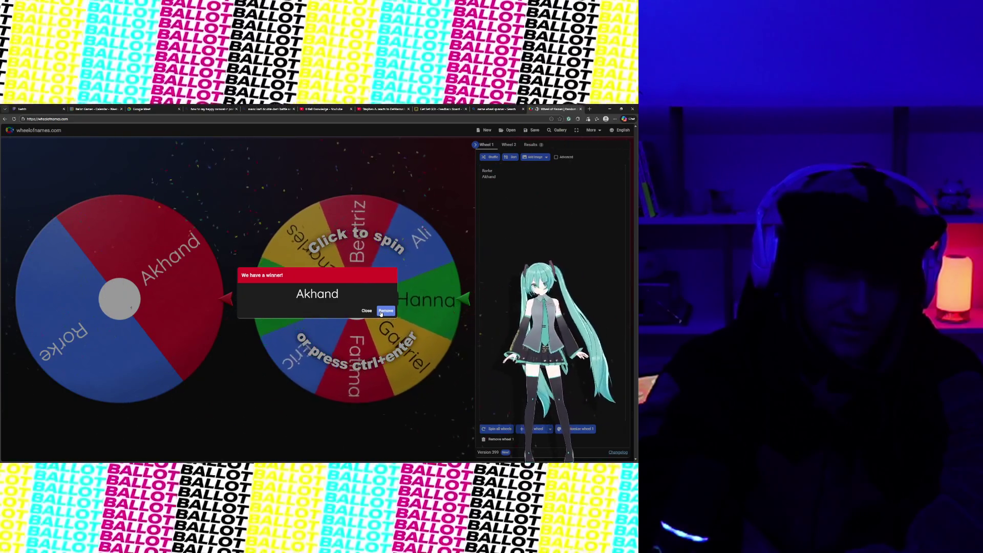
click(384, 311)
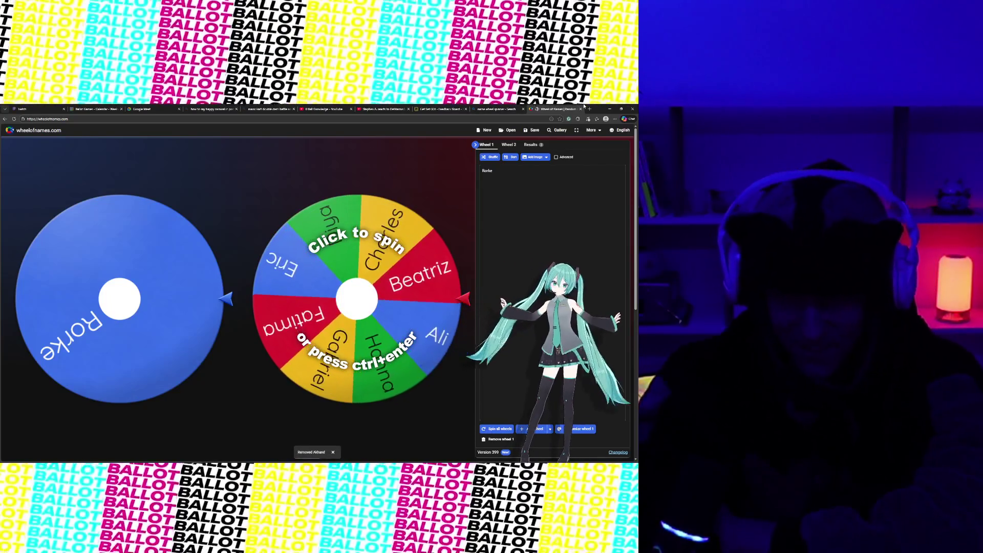
key(alt+Tab)
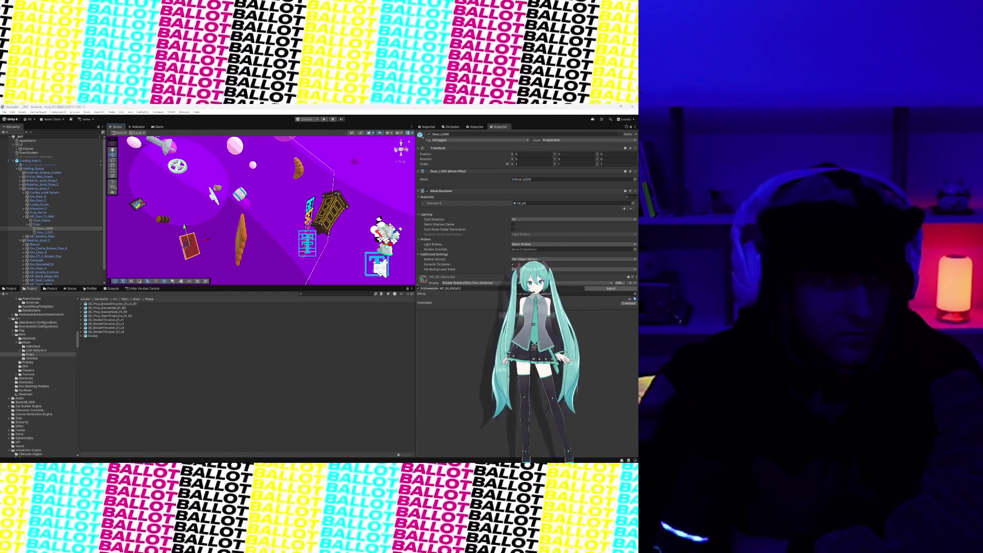
Step: Bring the Discord window to the front over the Unity prop scene
key(alt+Tab)
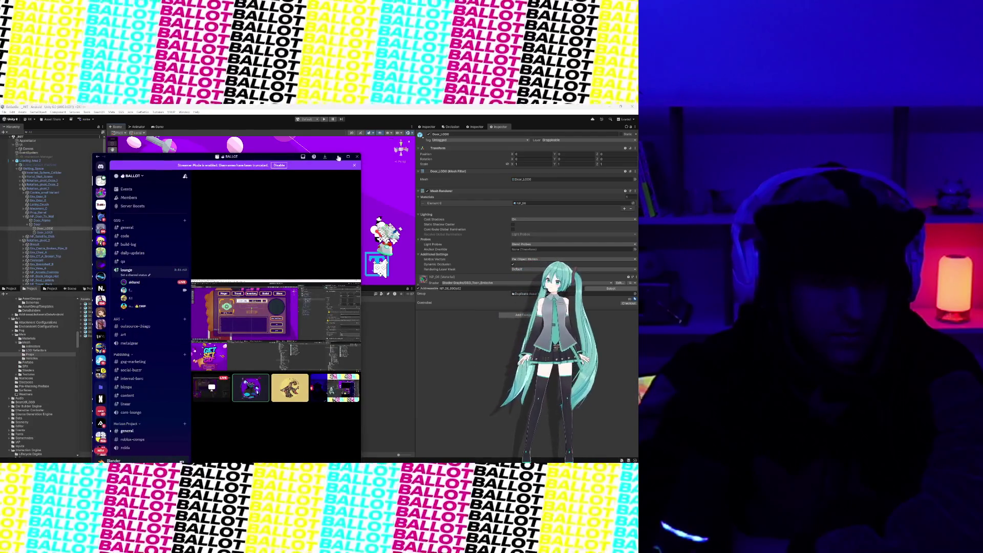
Step: Enlarge the Discord stream window to full screen while watching the Unity project stream
click(347, 157)
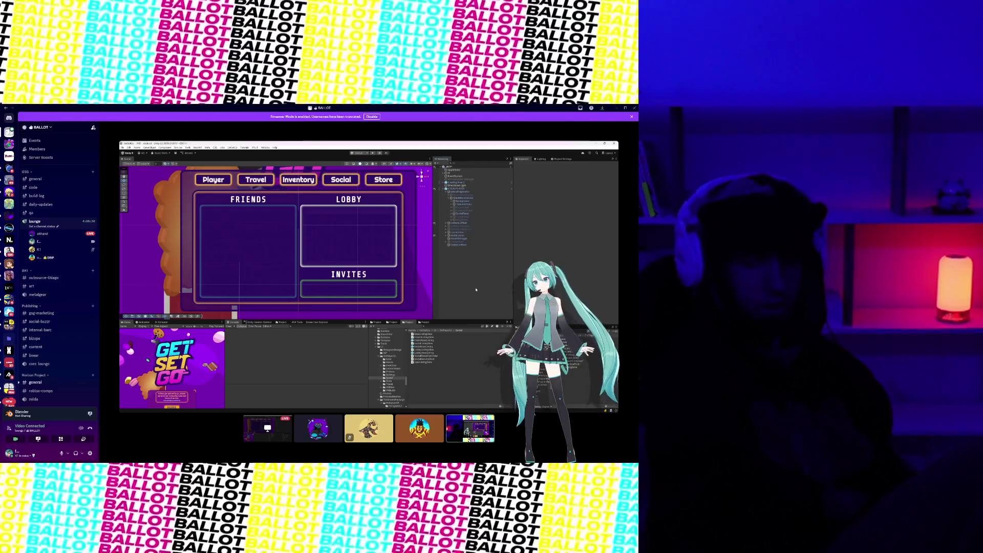
mouse_move(358, 140)
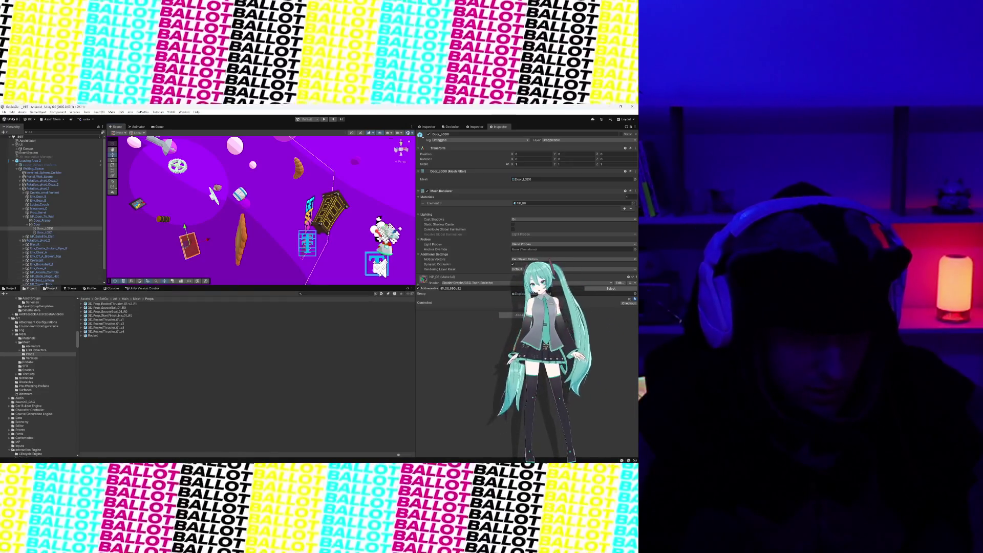
Step: Switch to the second Project browser tab and select the 404 - Dev Sandbox scene asset
click(7, 288)
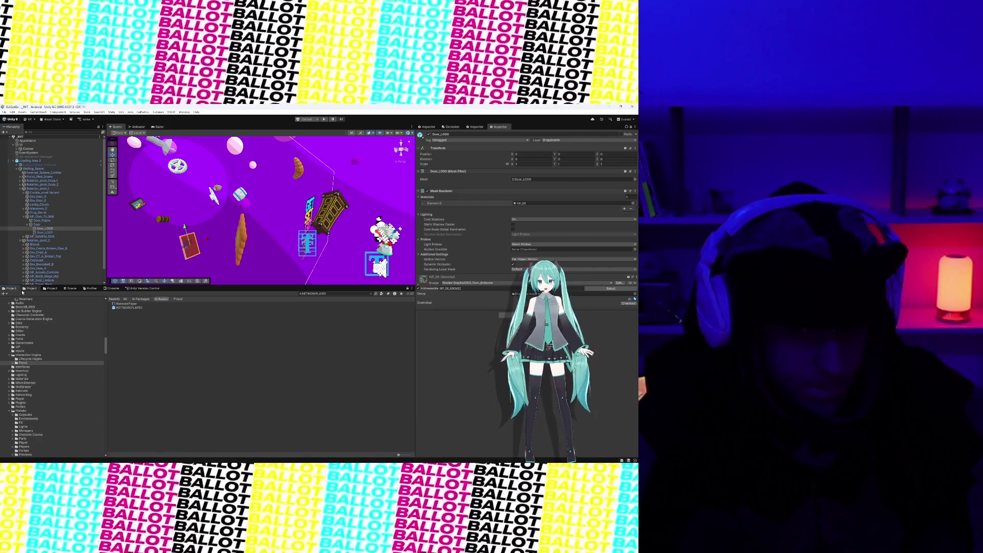
click(22, 288)
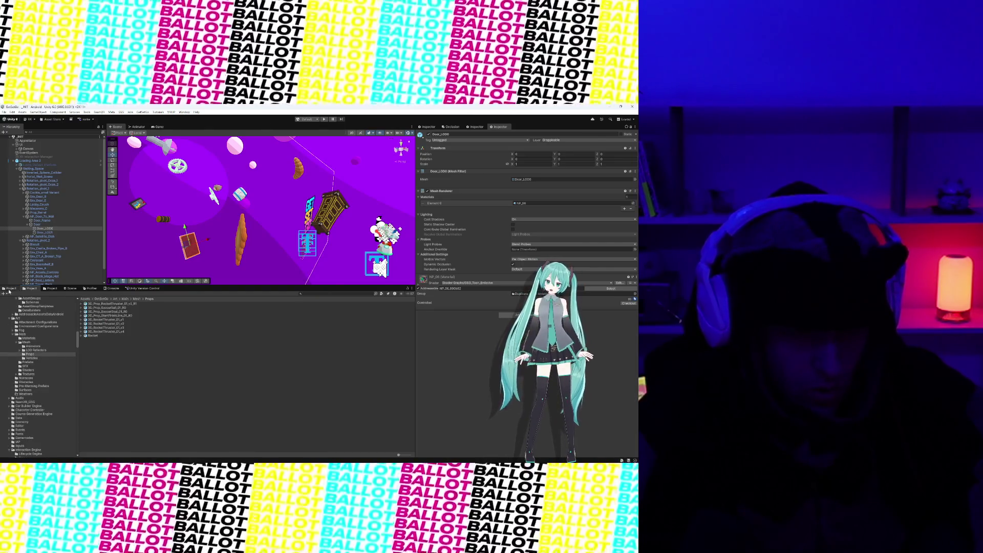
click(9, 289)
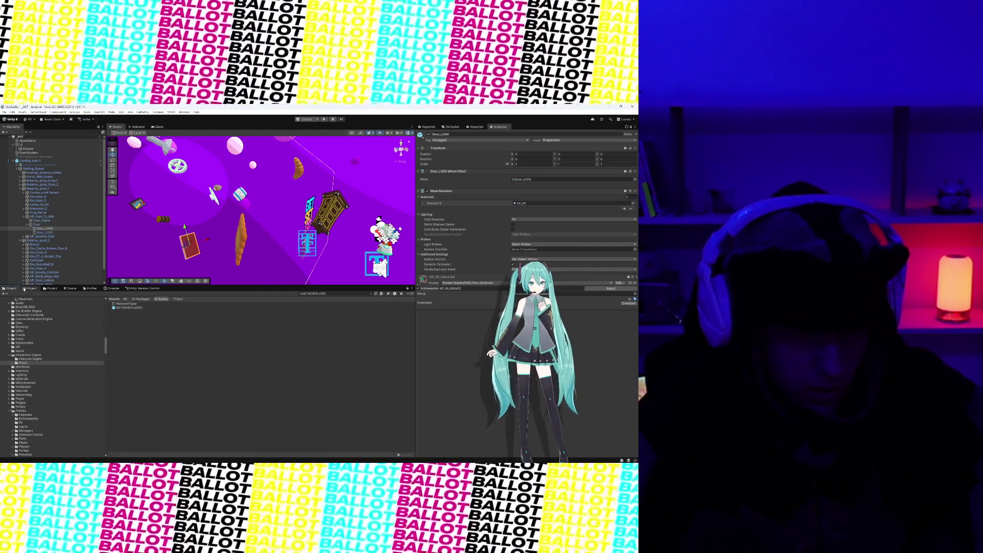
click(31, 288)
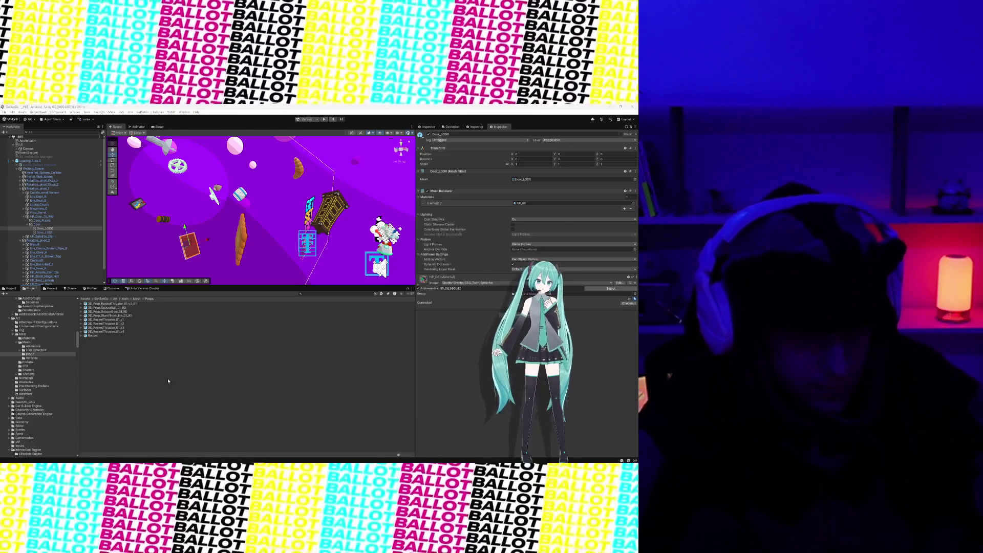
scroll(26, 337, up, 2)
scroll(26, 337, up, 2)
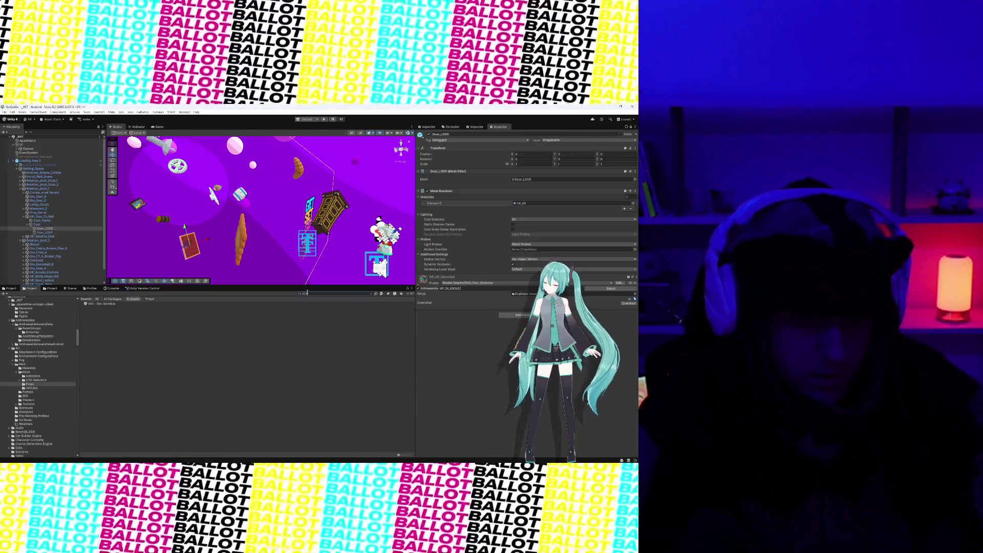
click(117, 305)
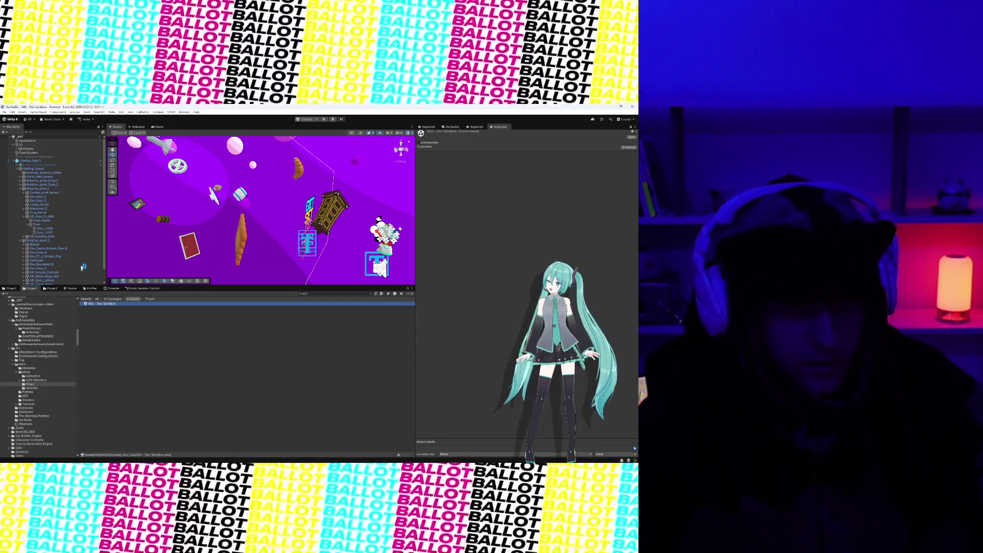
Step: Frame the Balloon prop and enlarge the Scene view's height
scroll(43, 361, down, 2)
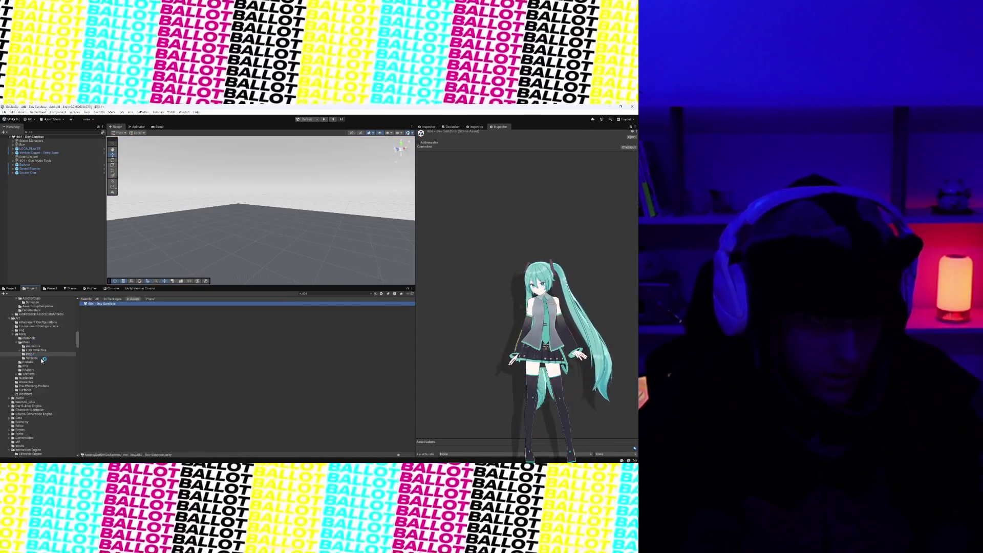
double_click(31, 165)
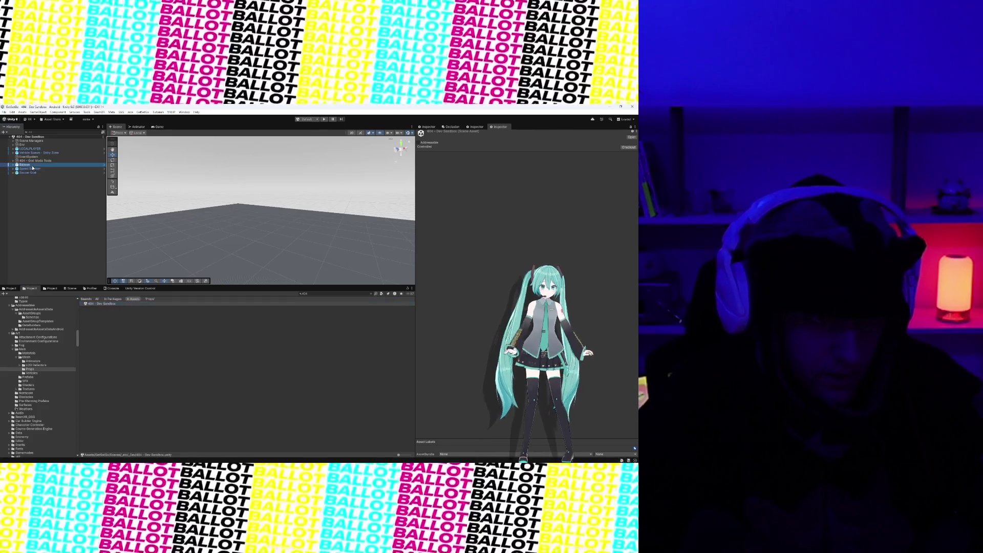
scroll(230, 242, down, 10)
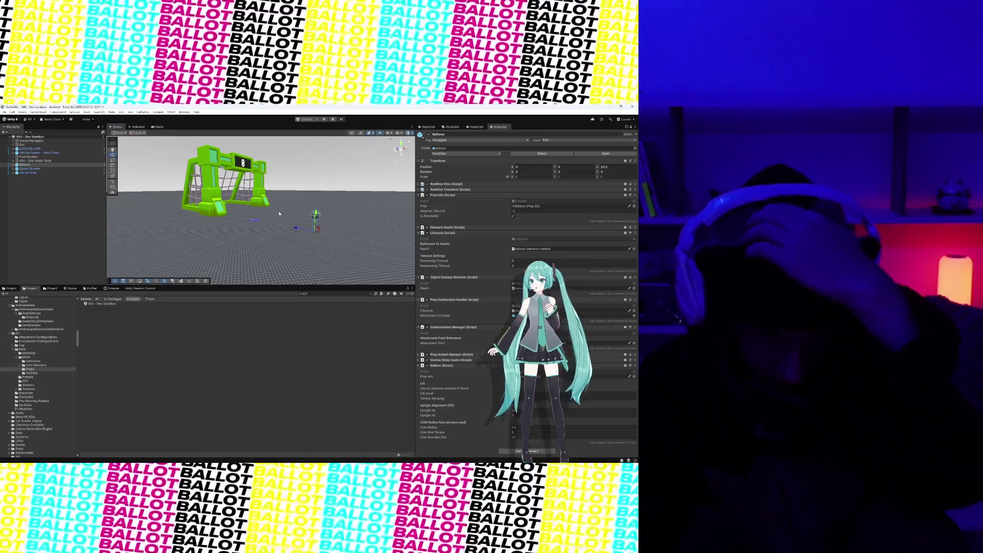
scroll(262, 223, up, 8)
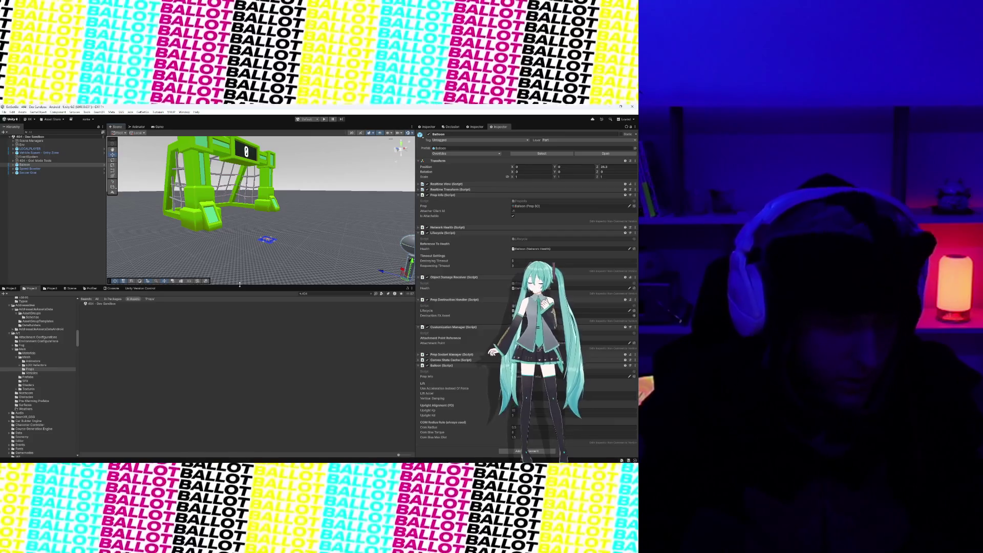
drag(229, 286, 229, 397)
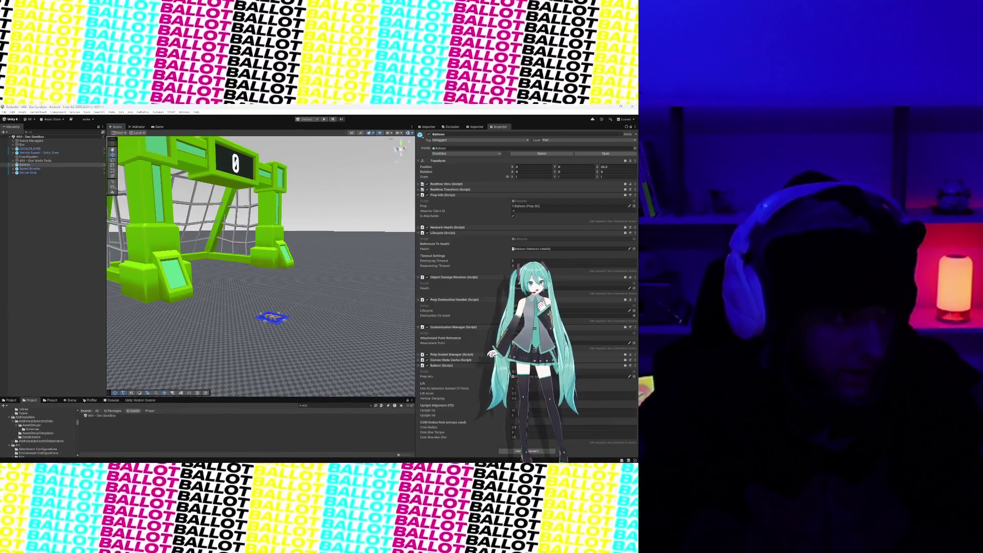
Step: Frame the Soccer Goal with F and orbit the view around it
click(161, 297)
key(f)
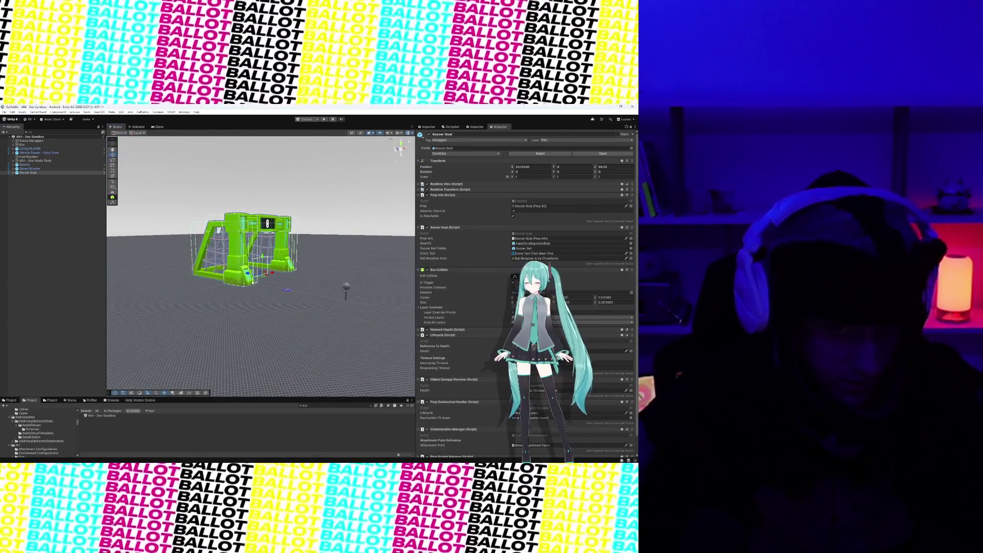
scroll(252, 282, up, 10)
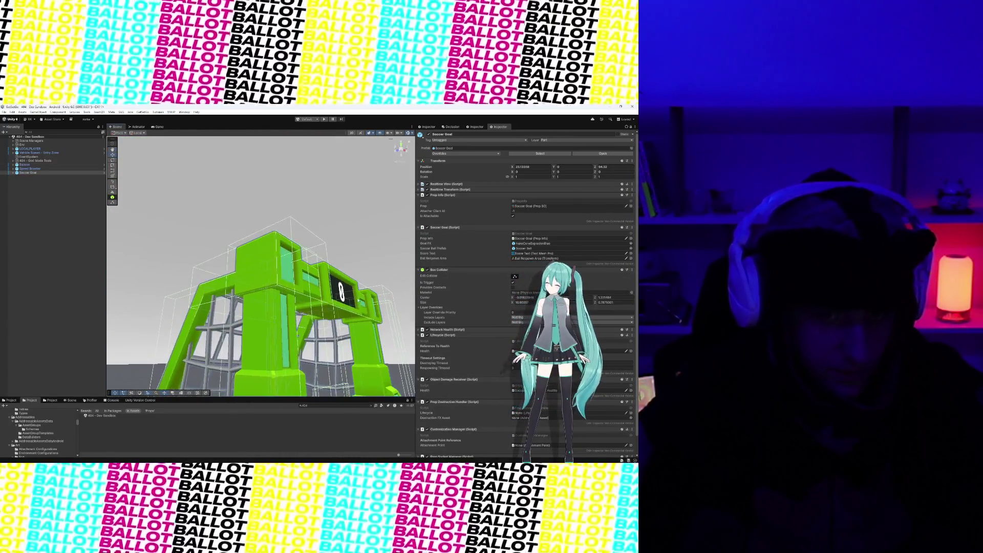
click(328, 348)
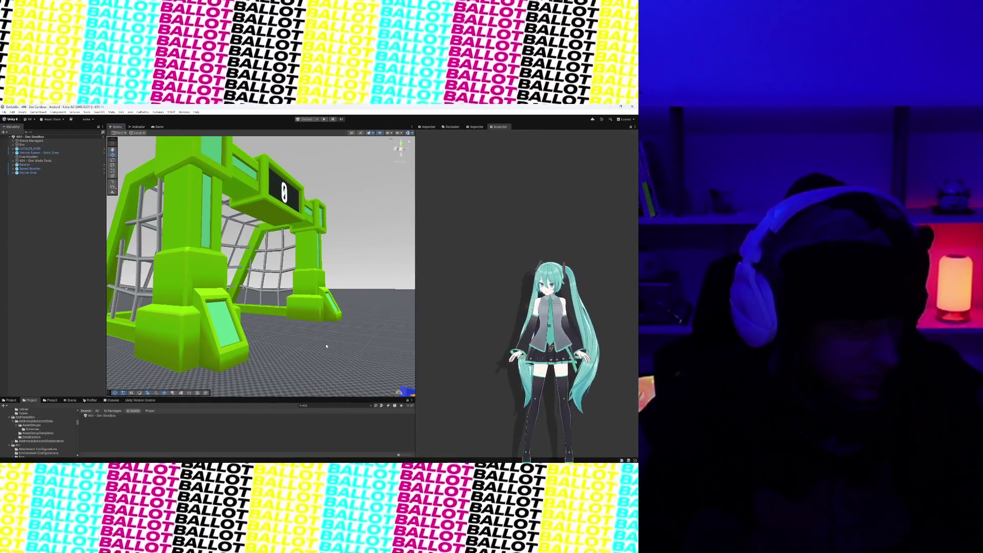
mouse_move(325, 347)
mouse_down()
mouse_move(279, 328)
mouse_move(276, 336)
mouse_up()
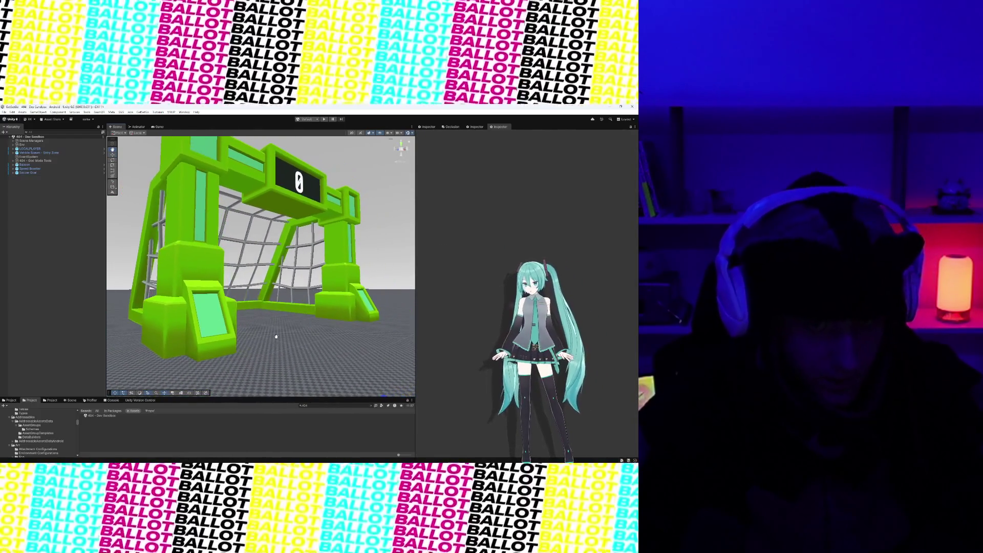
scroll(277, 339, down, 3)
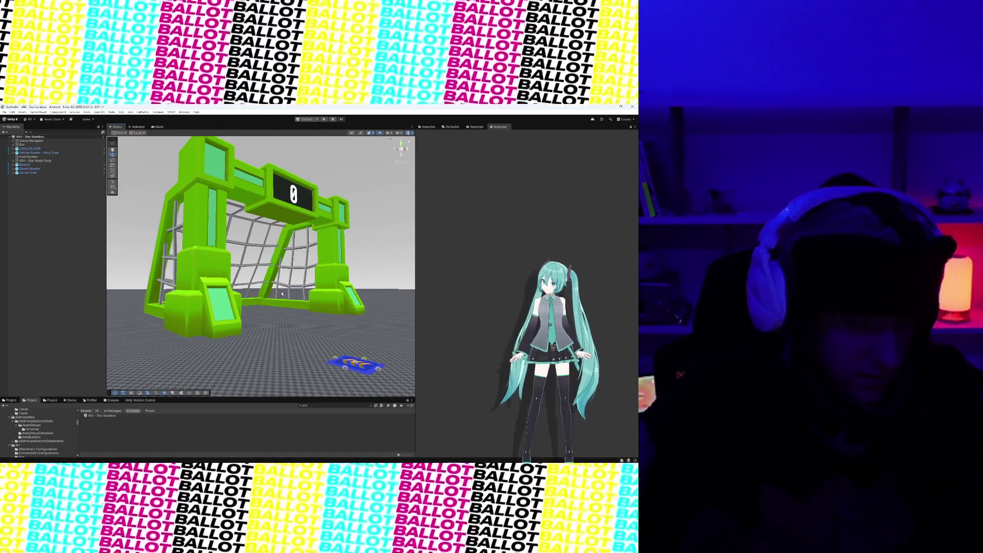
drag(282, 294, 293, 310)
drag(248, 278, 248, 283)
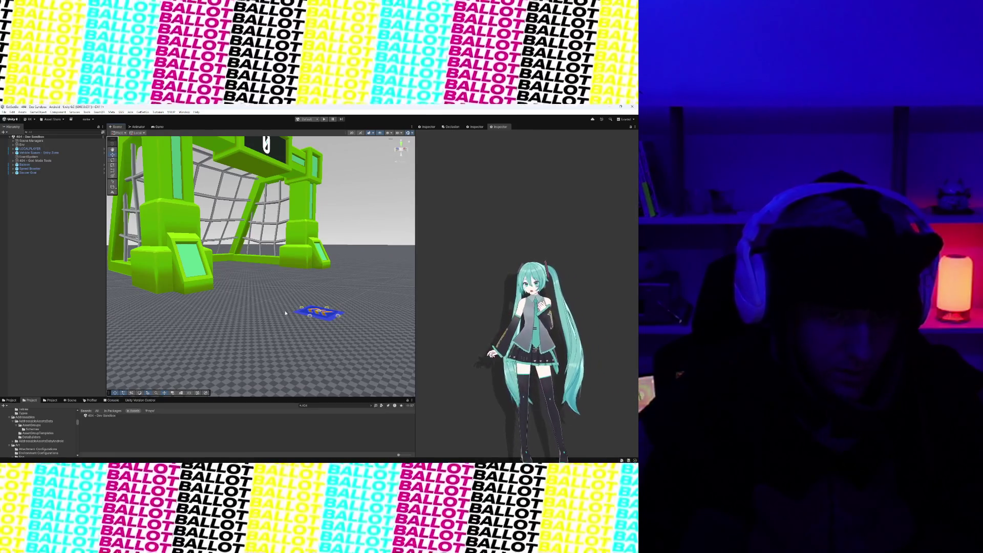
click(175, 250)
key(f)
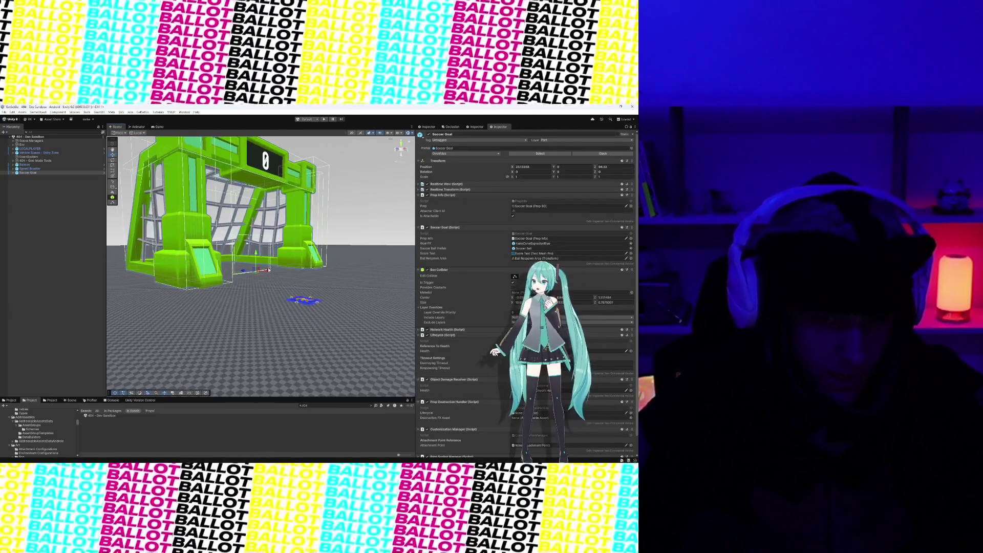
Step: Frame the Speed Booster with F and orbit to look down on it
click(312, 315)
key(f)
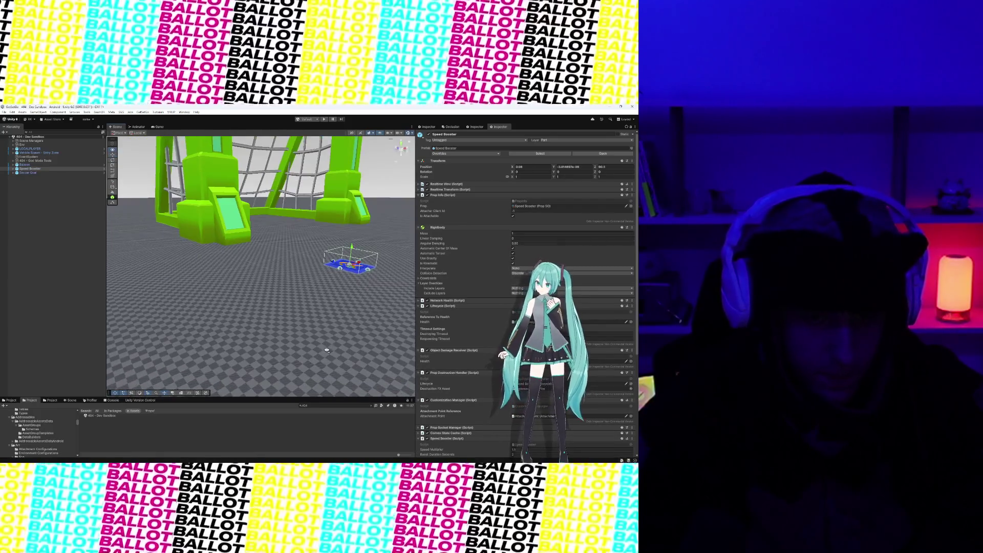
scroll(277, 363, down, 5)
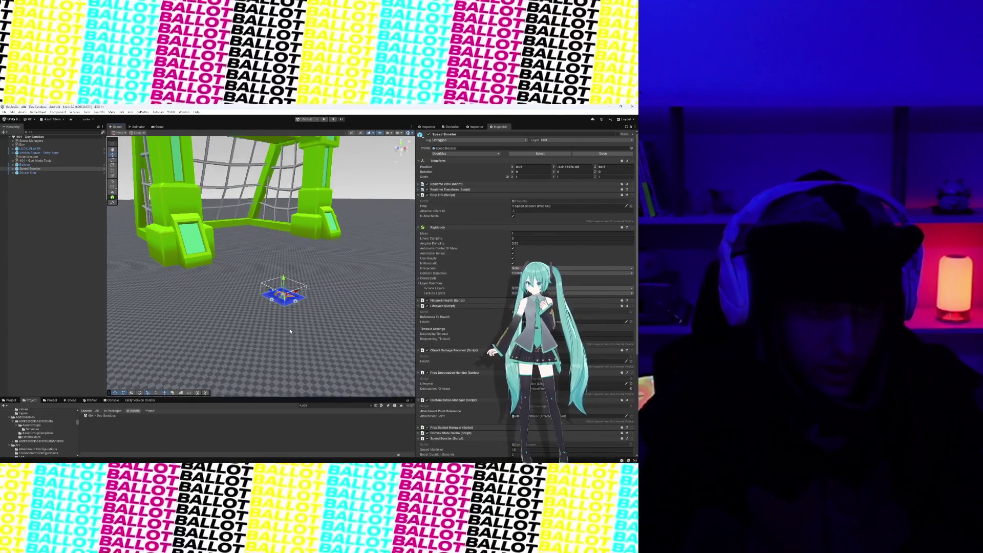
scroll(290, 328, up, 5)
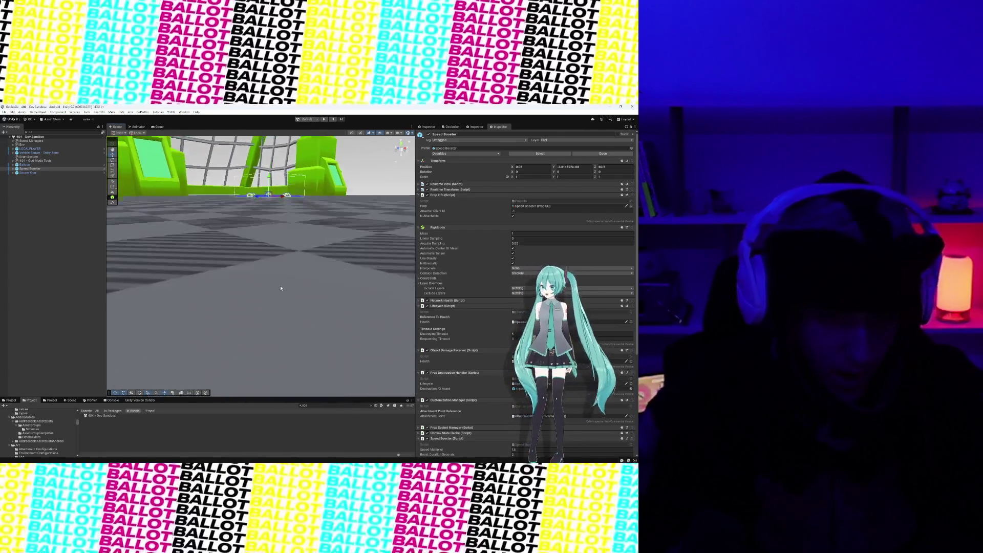
drag(270, 296, 289, 294)
scroll(289, 294, down, 3)
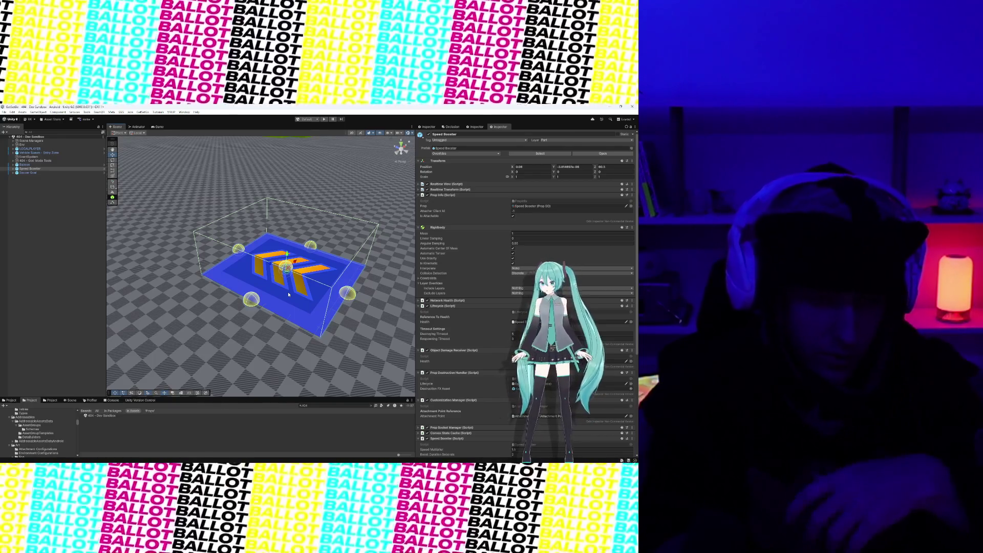
scroll(288, 295, down, 3)
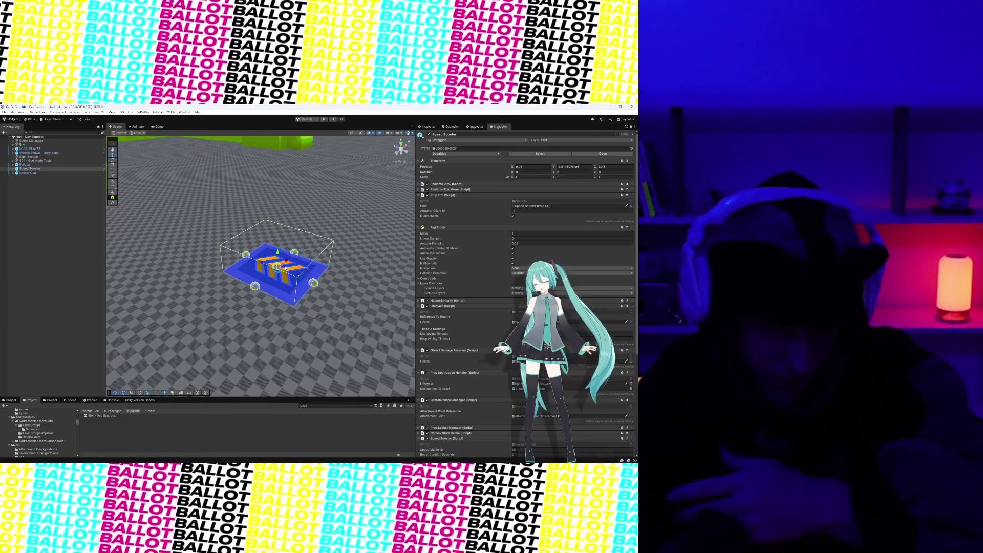
scroll(317, 253, down, 3)
mouse_move(317, 253)
mouse_down()
mouse_move(216, 286)
mouse_move(395, 233)
mouse_move(358, 251)
mouse_move(380, 265)
mouse_up()
mouse_move(102, 285)
mouse_down()
mouse_move(285, 283)
mouse_move(248, 292)
mouse_move(403, 270)
mouse_up()
drag(194, 251, 207, 243)
scroll(278, 251, down, 3)
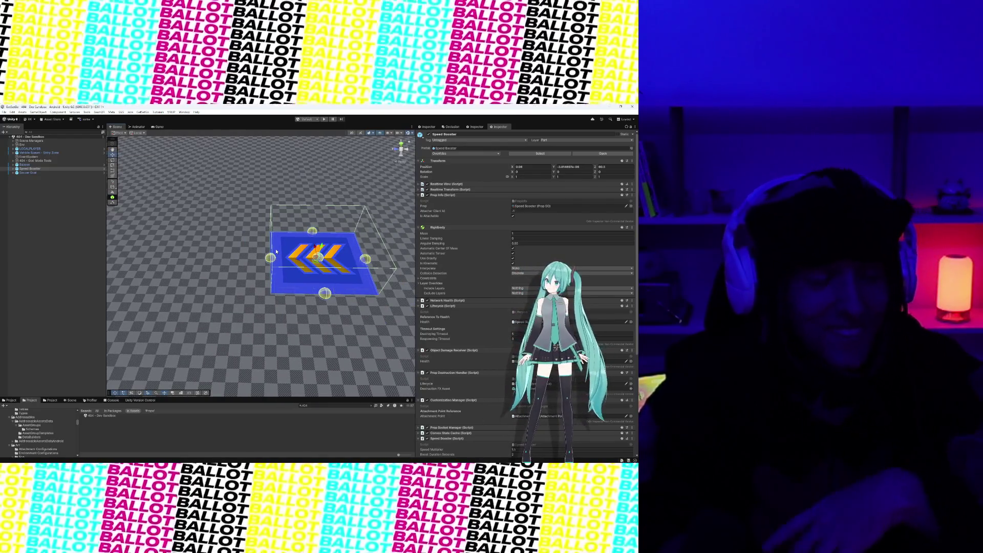
scroll(276, 252, down, 2)
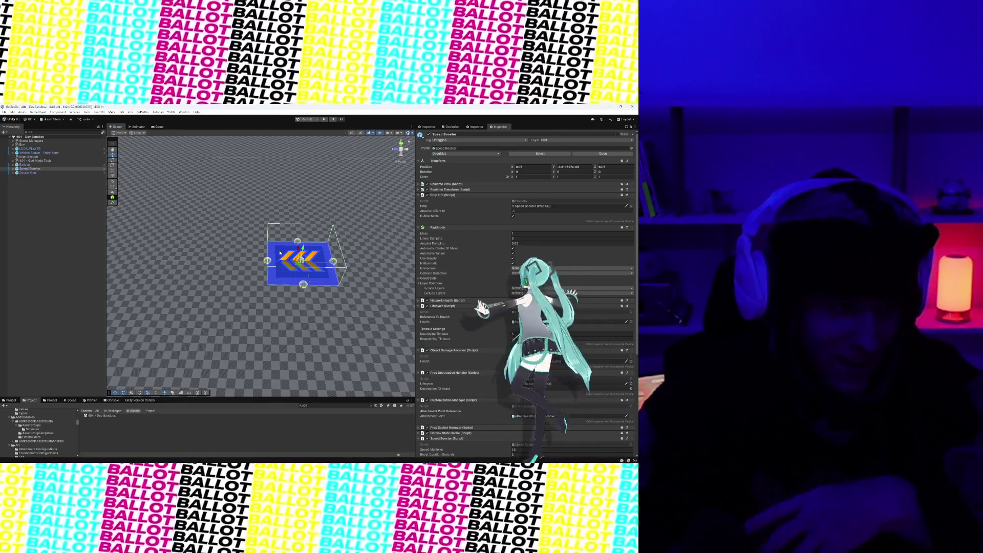
scroll(295, 272, up, 1)
scroll(296, 272, up, 1)
key(f)
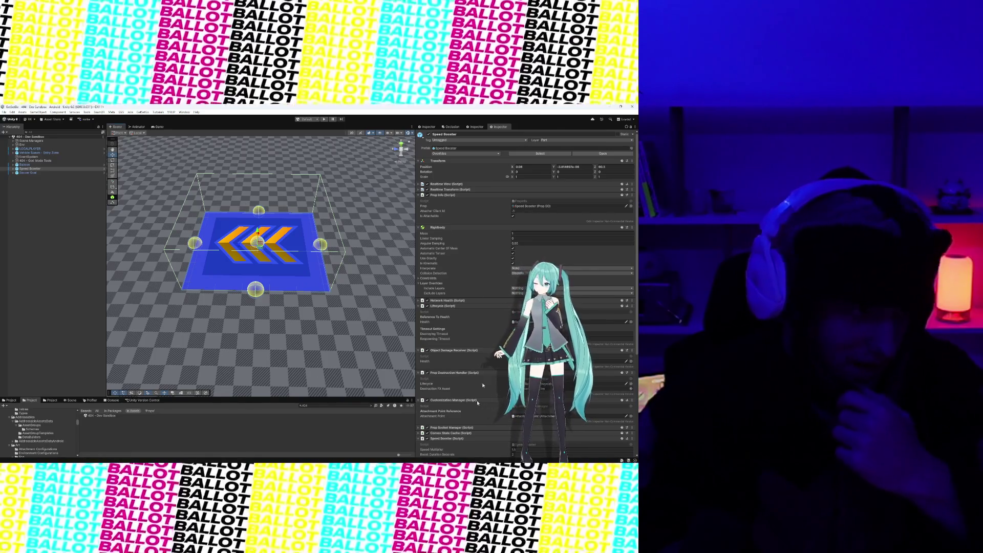
scroll(337, 313, down, 10)
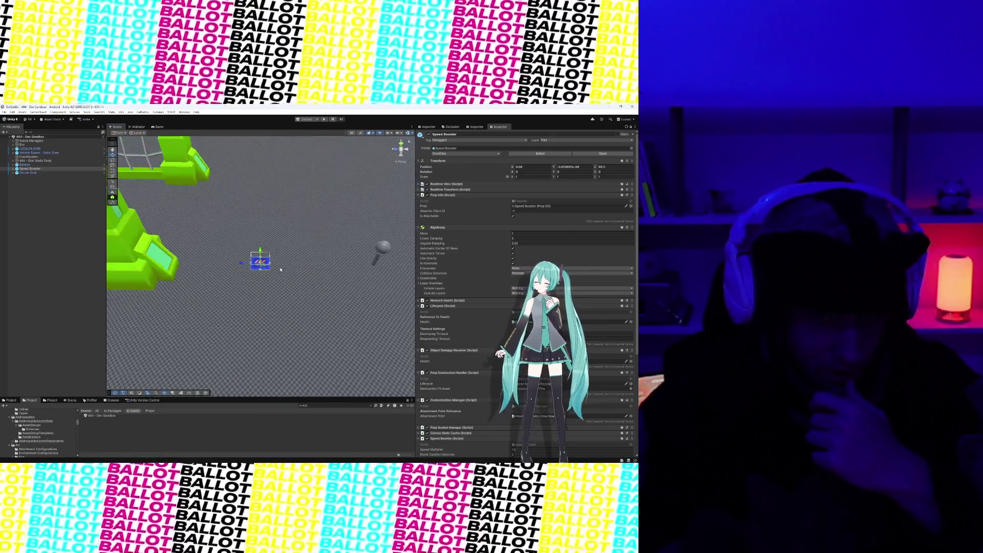
mouse_move(338, 312)
mouse_down()
mouse_move(275, 285)
mouse_move(300, 338)
mouse_move(317, 328)
mouse_move(179, 274)
mouse_up()
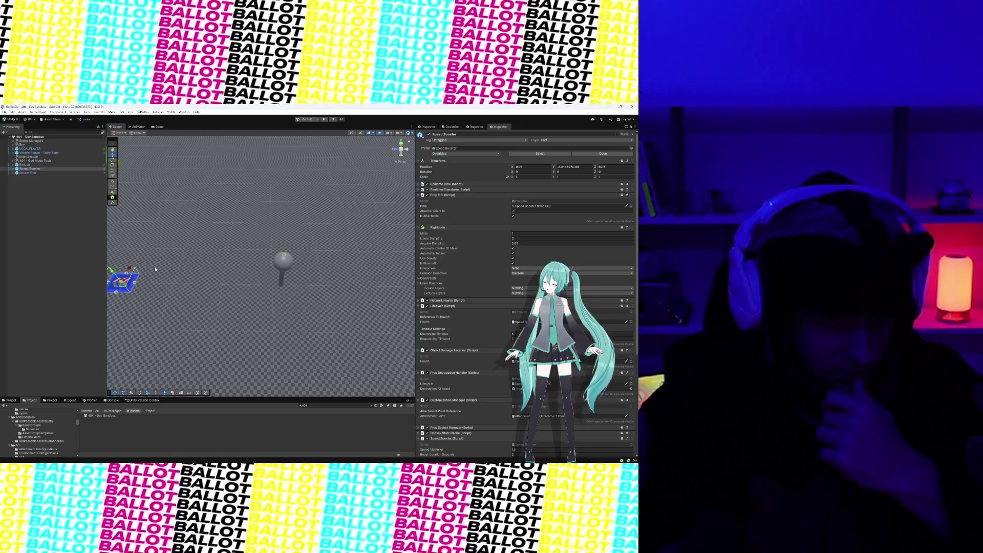
Step: Select and frame the Balloon, then review its Prop Info, Network Health, Lifecycle and Balloon components
click(295, 270)
scroll(296, 317, up, 3)
mouse_move(296, 318)
mouse_down()
mouse_move(274, 278)
mouse_move(314, 257)
mouse_move(306, 239)
mouse_up()
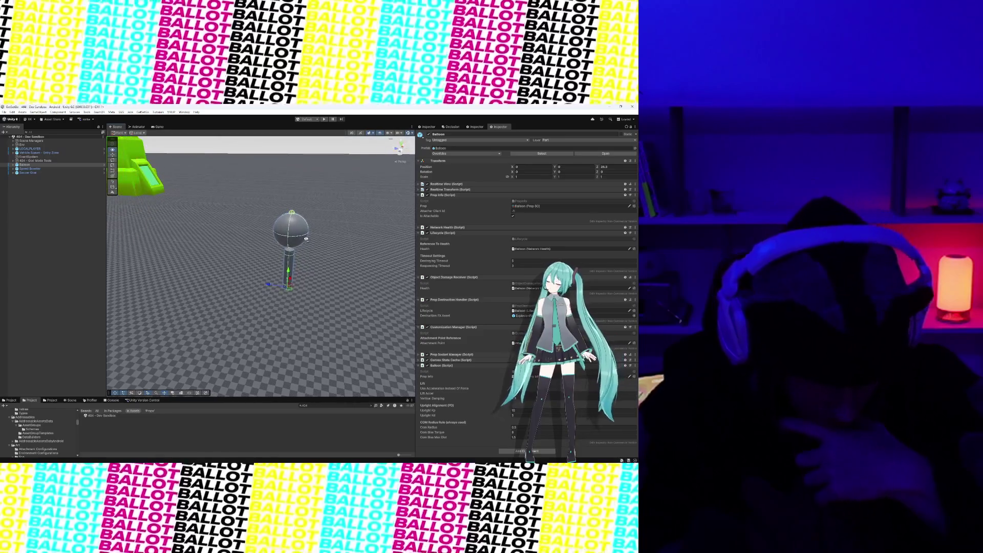
scroll(318, 269, up, 3)
scroll(318, 268, down, 3)
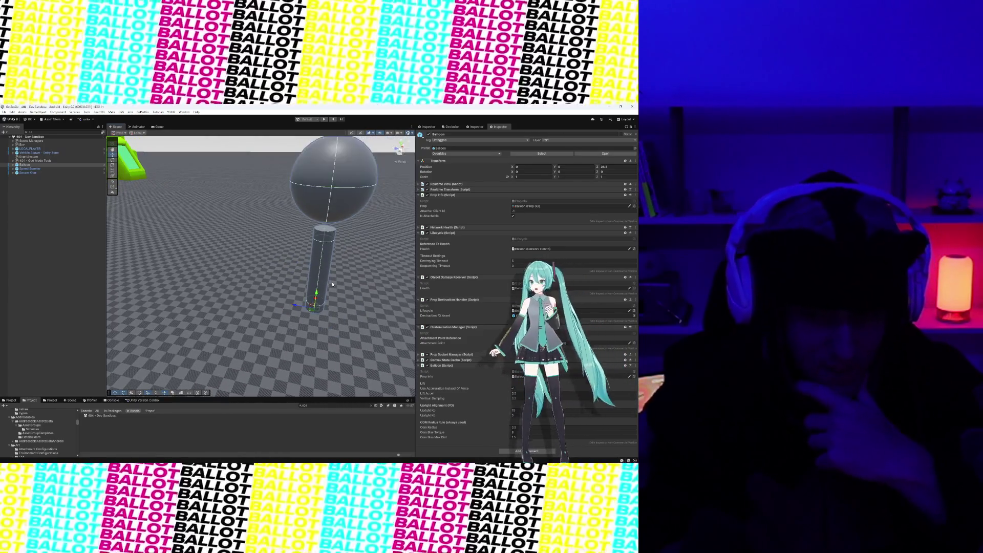
key(f)
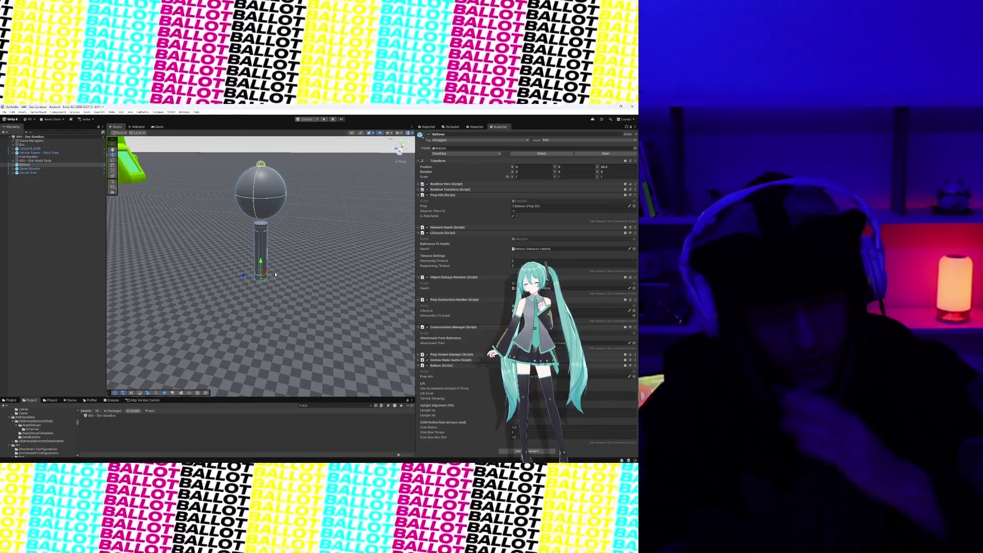
scroll(272, 263, down, 2)
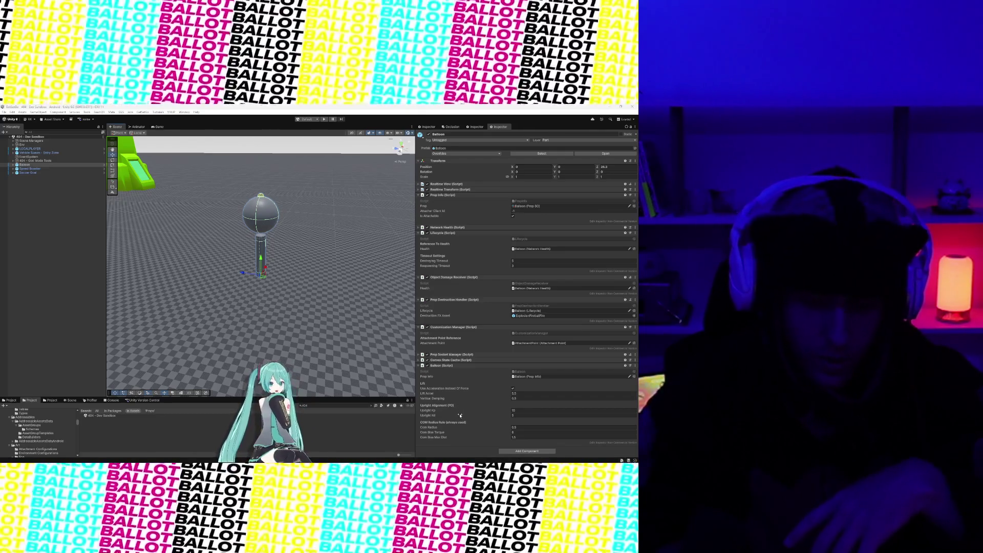
scroll(325, 222, down, 2)
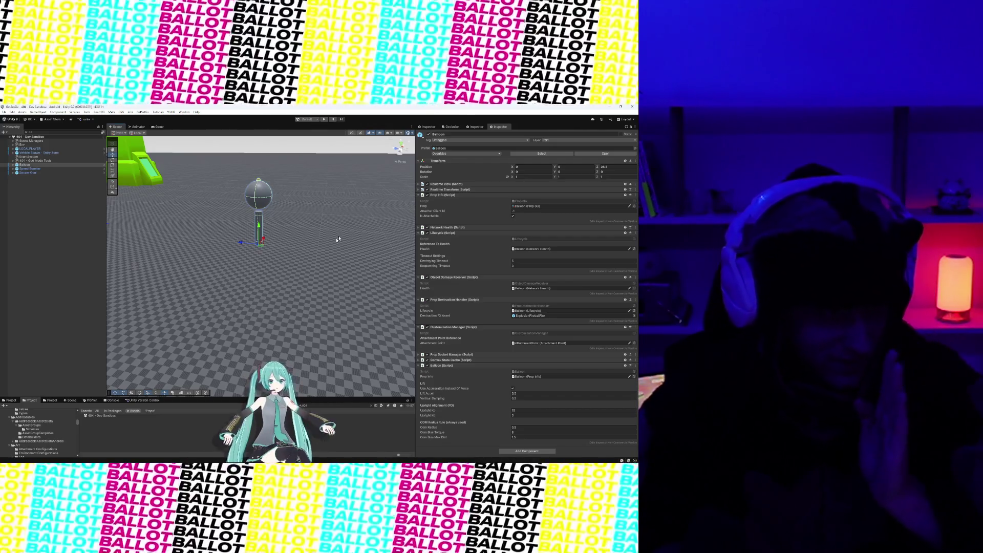
scroll(307, 232, down, 5)
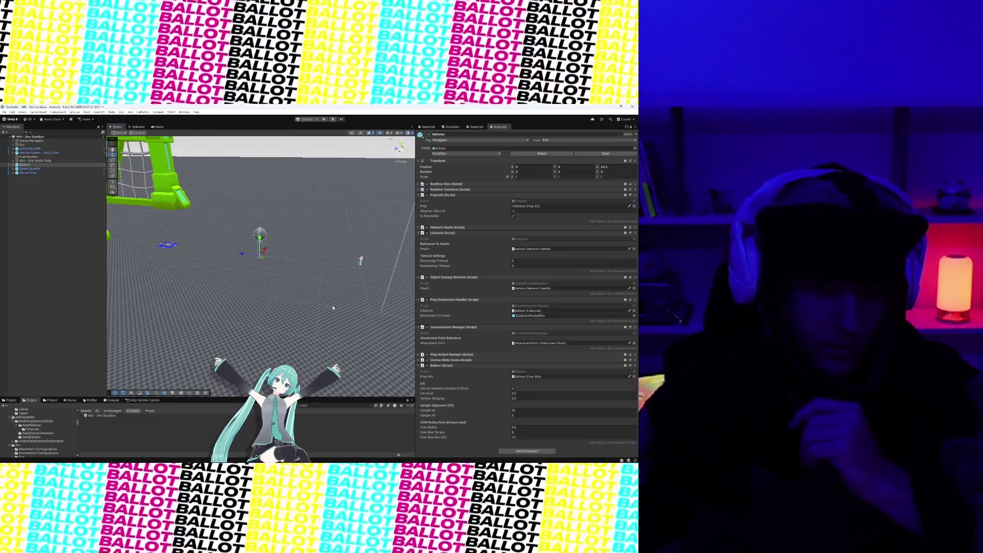
scroll(332, 302, down, 2)
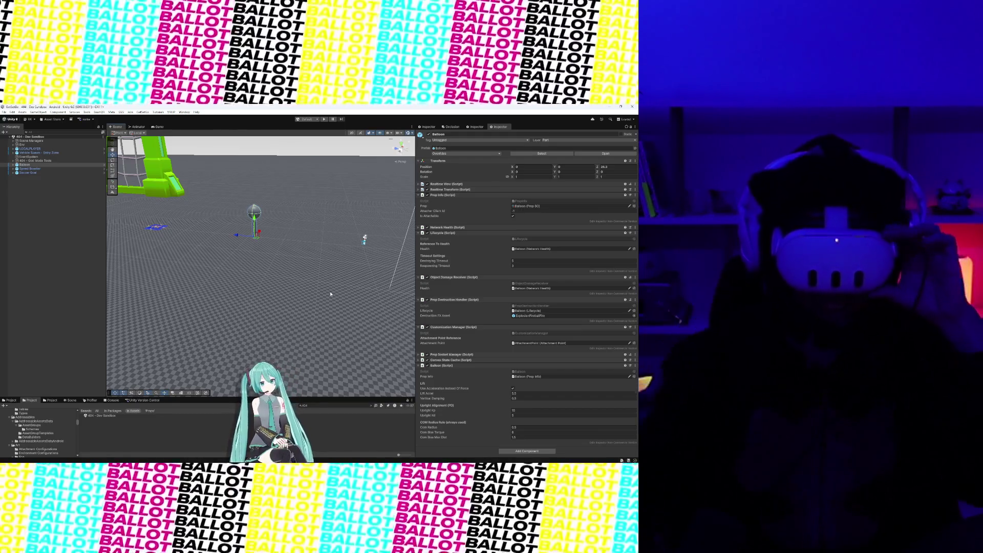
Step: Enter Play mode, orbit the Scene view camera briefly, then return to the Game view
click(325, 120)
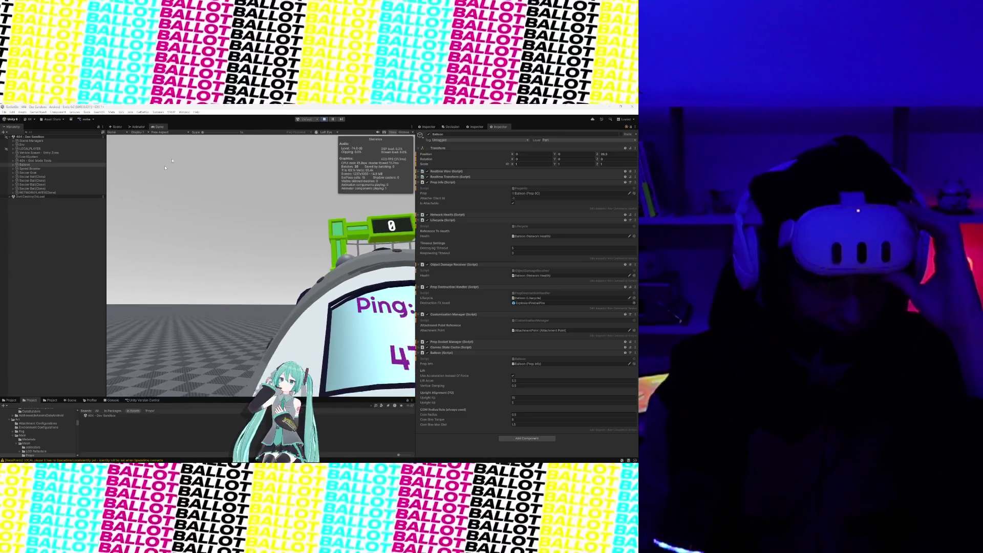
key(ctrl+1)
mouse_move(249, 278)
mouse_down()
mouse_move(335, 279)
mouse_move(287, 247)
mouse_up()
click(159, 127)
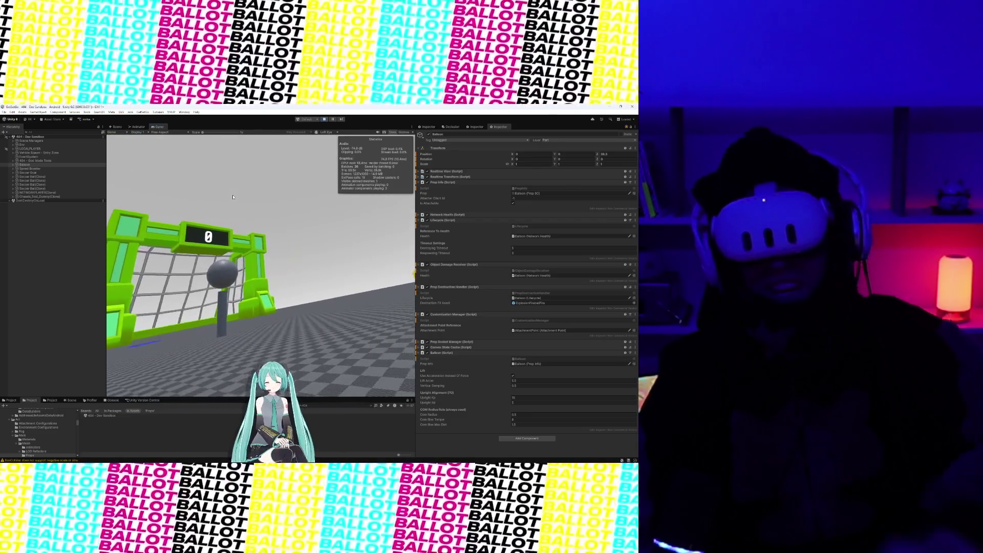
Step: Check the Scene view, then return to the running Game view as the red car spawns
click(117, 127)
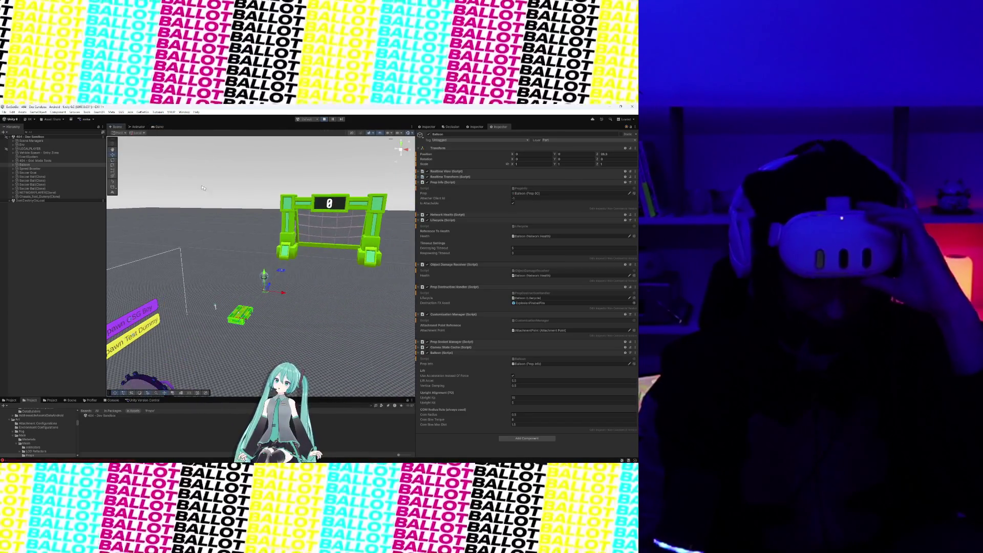
click(157, 127)
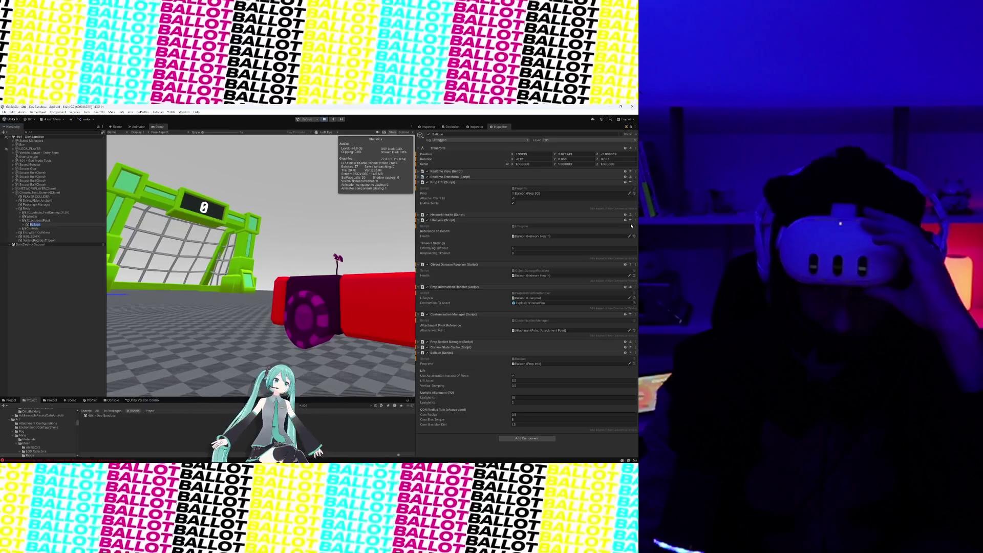
Step: Apply Set Prop On Dynamic Object and one more Prop Info option to the Balloon
click(635, 182)
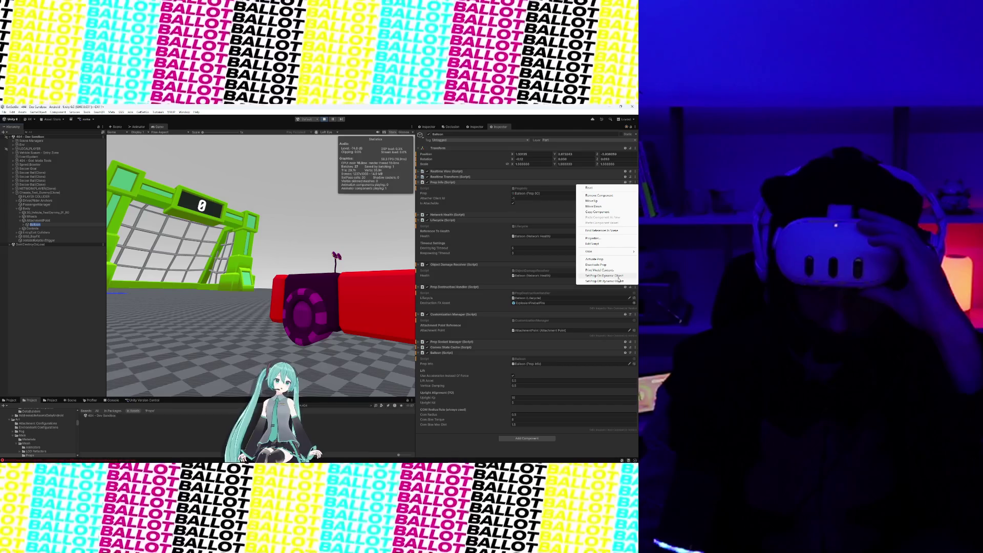
click(619, 278)
click(636, 183)
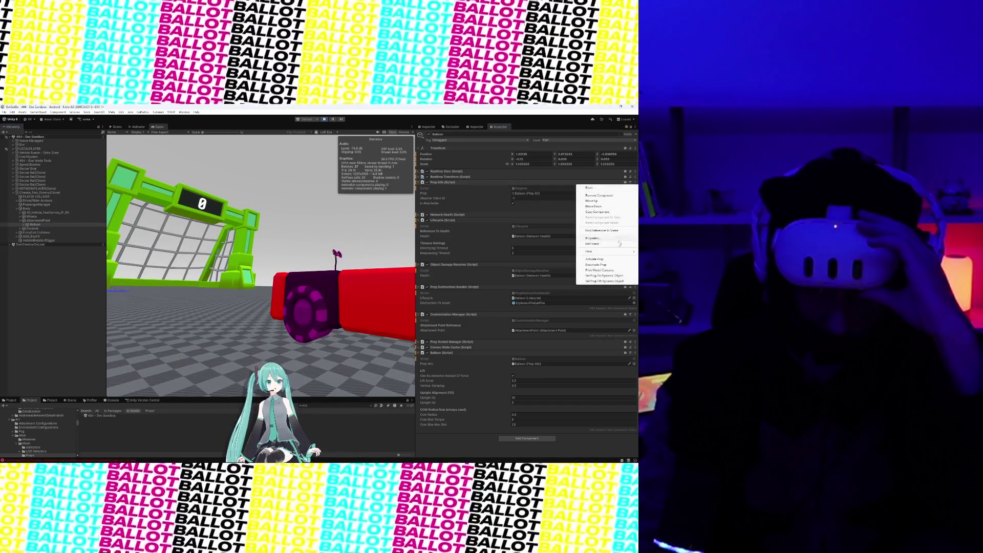
click(614, 260)
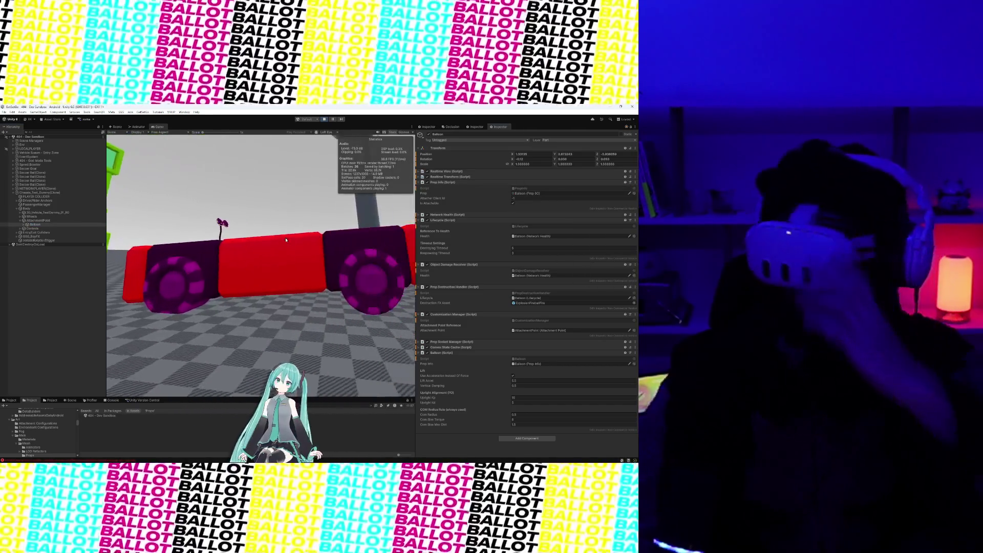
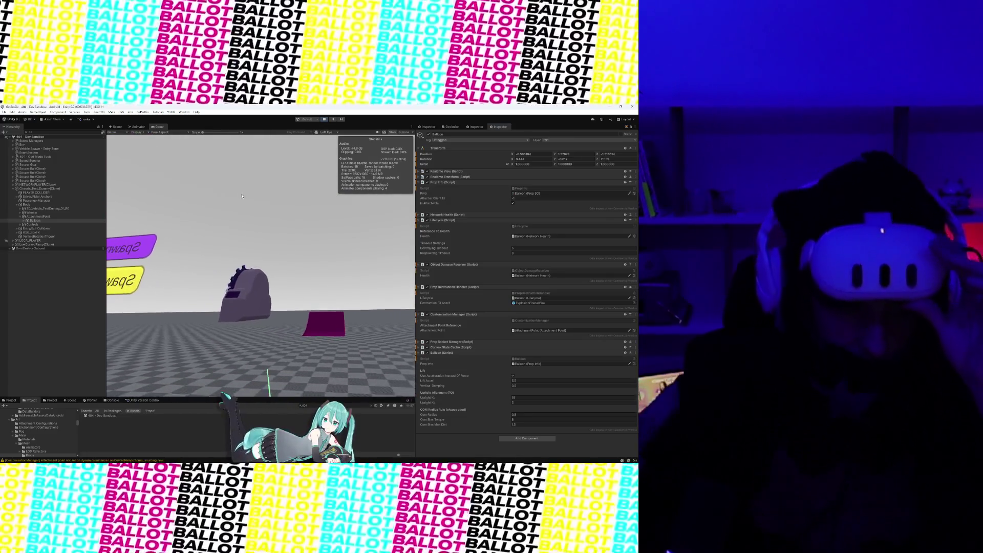
Step: Return to the Scene view framed on the Balloon and select the orange curved ramp
key(ctrl+1)
key(shift+f)
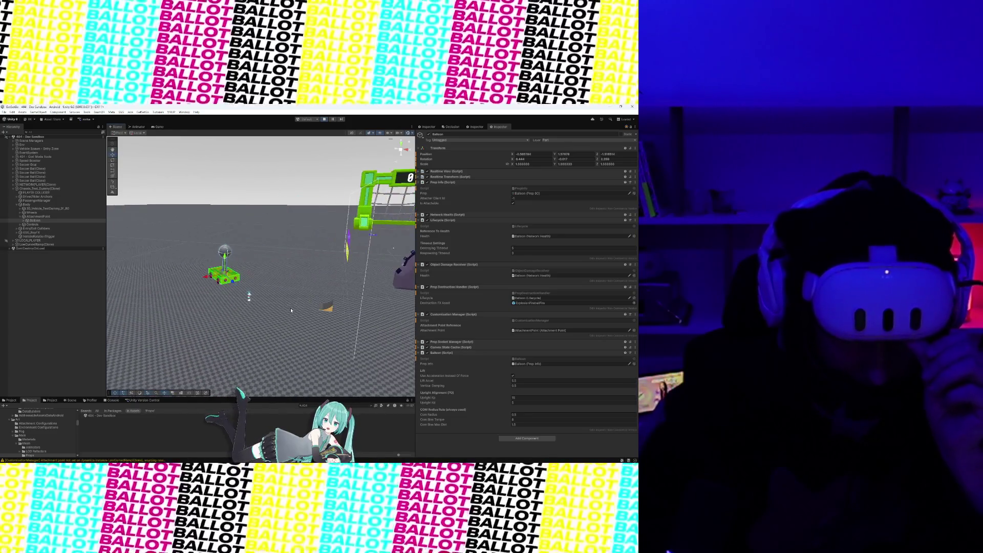
click(330, 311)
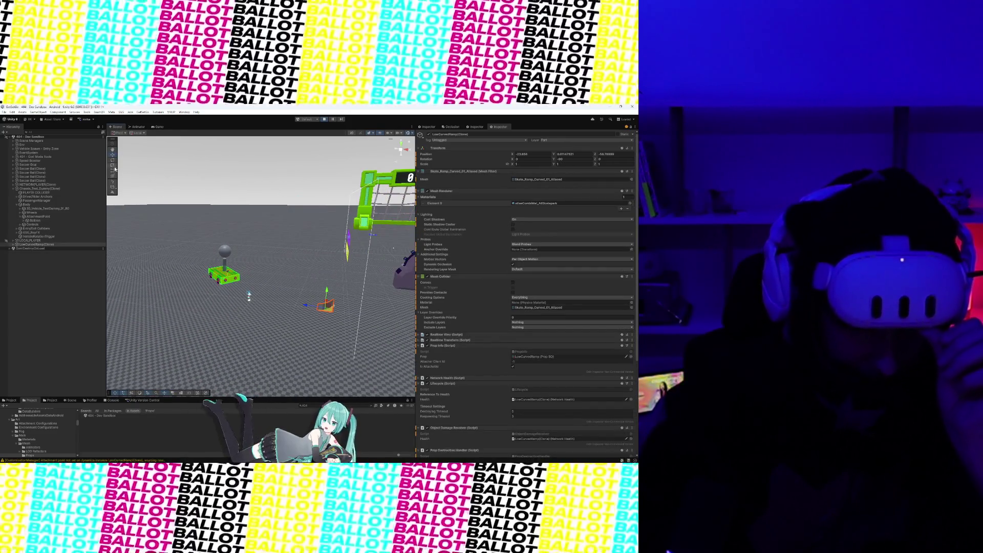
Step: Scale the curved ramp to about 3.06 in Z and 1.29 in Y, then widen it along X
click(112, 166)
drag(306, 305, 248, 306)
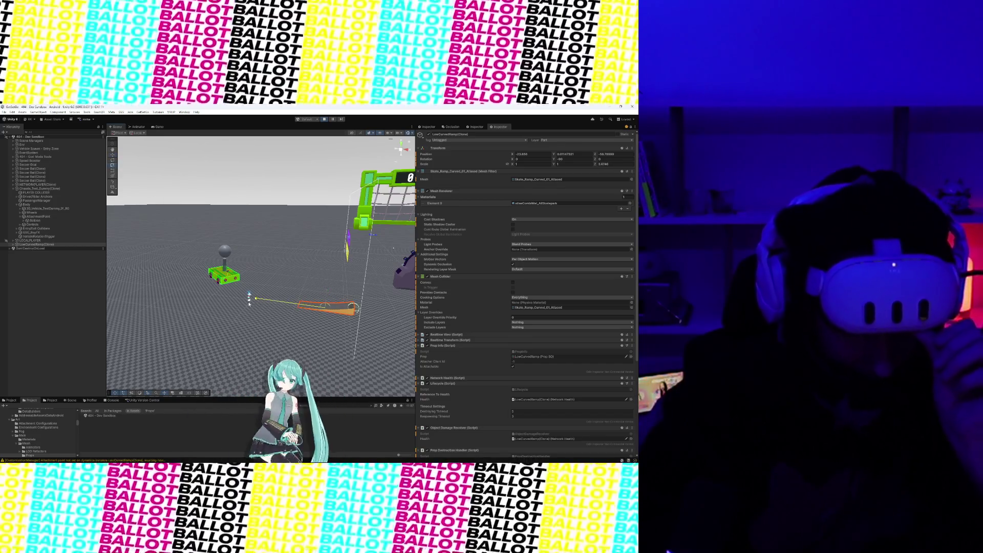
mouse_move(328, 293)
mouse_down()
mouse_move(299, 311)
mouse_move(376, 306)
mouse_move(231, 336)
mouse_up()
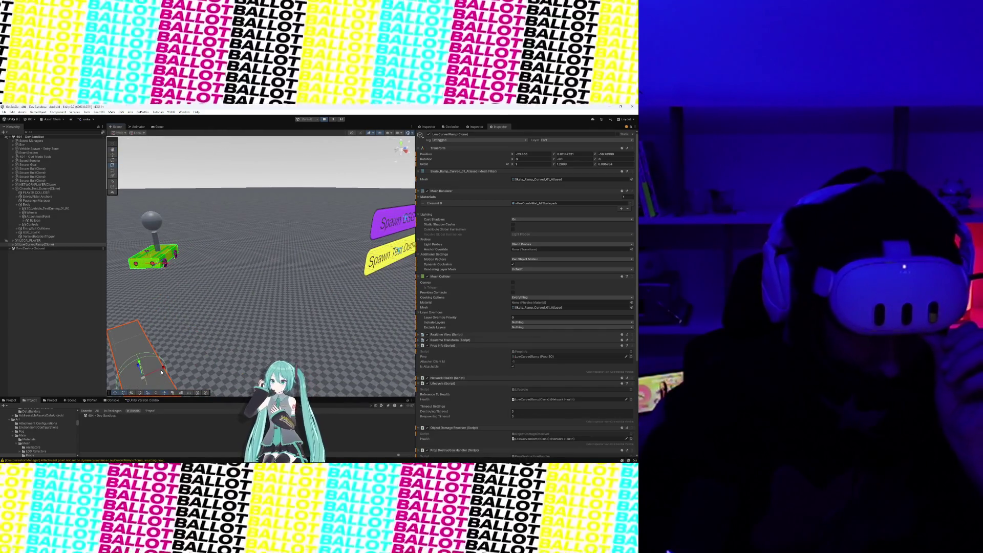
mouse_move(165, 369)
mouse_down()
mouse_move(210, 353)
mouse_move(217, 361)
mouse_up()
Step: Frame the ramp, thicken it to about 1.53 in Y, and reframe it facing the goal
key(f)
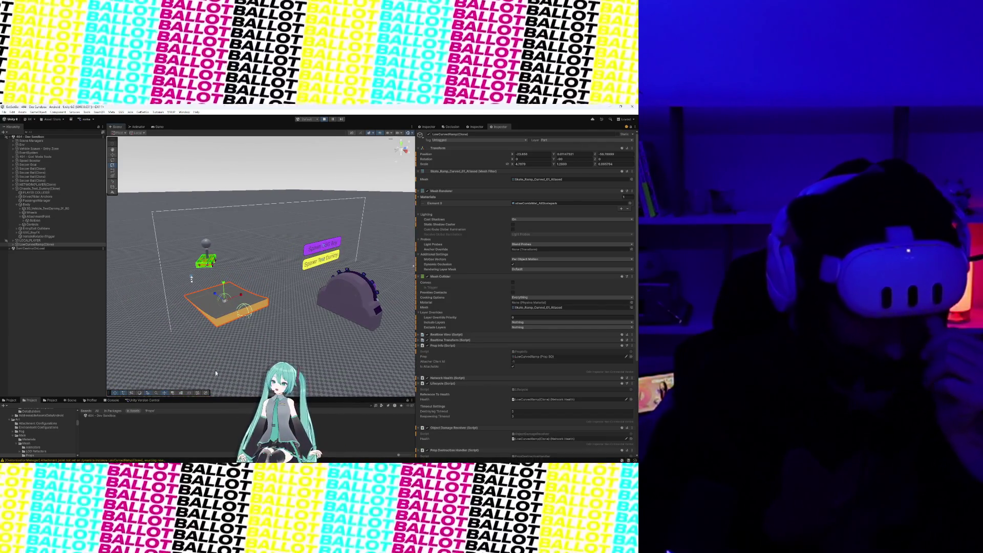
drag(224, 285, 222, 284)
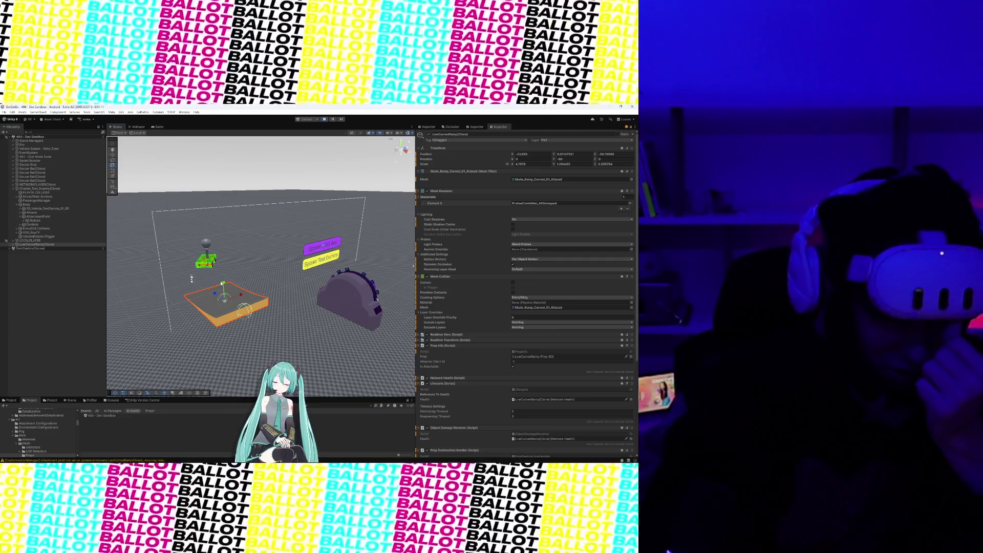
mouse_move(221, 284)
mouse_down()
mouse_move(309, 269)
mouse_move(323, 281)
mouse_move(238, 299)
mouse_move(304, 323)
mouse_move(281, 302)
mouse_move(206, 304)
mouse_move(373, 235)
mouse_move(311, 302)
mouse_move(246, 184)
mouse_up()
key(f)
Step: Zoom around the Scene view, then check the goal, spawn signs and ramp in the Game view
scroll(309, 274, down, 5)
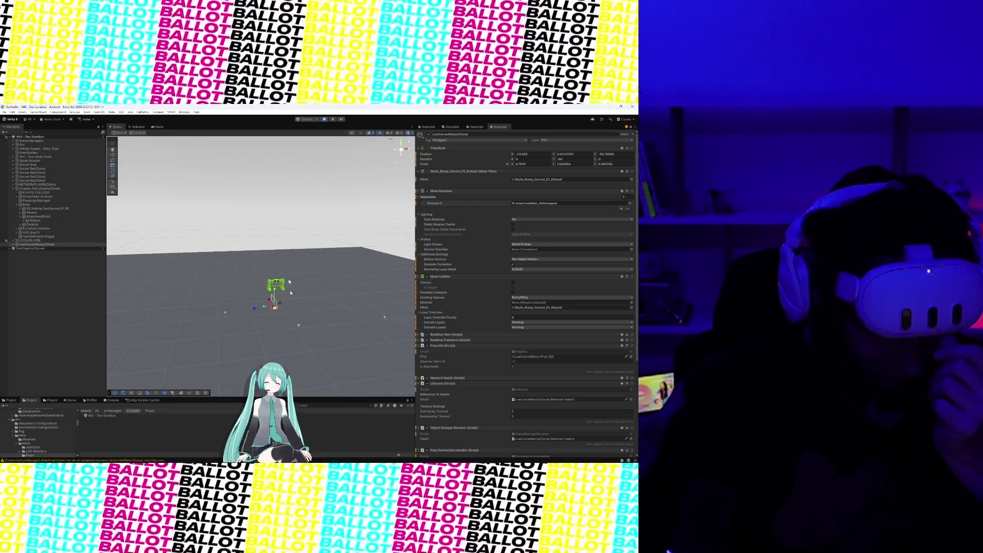
scroll(264, 330, up, 5)
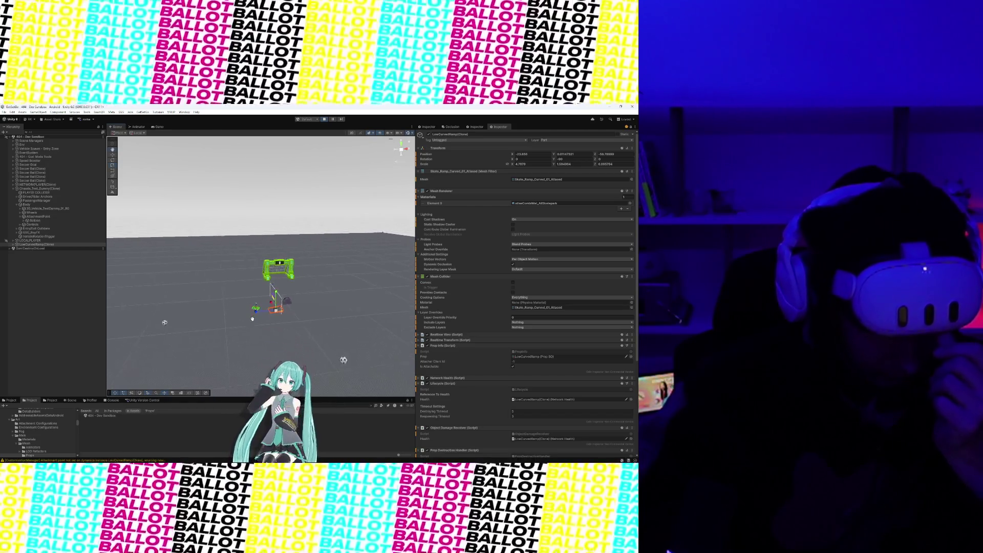
scroll(253, 302, up, 10)
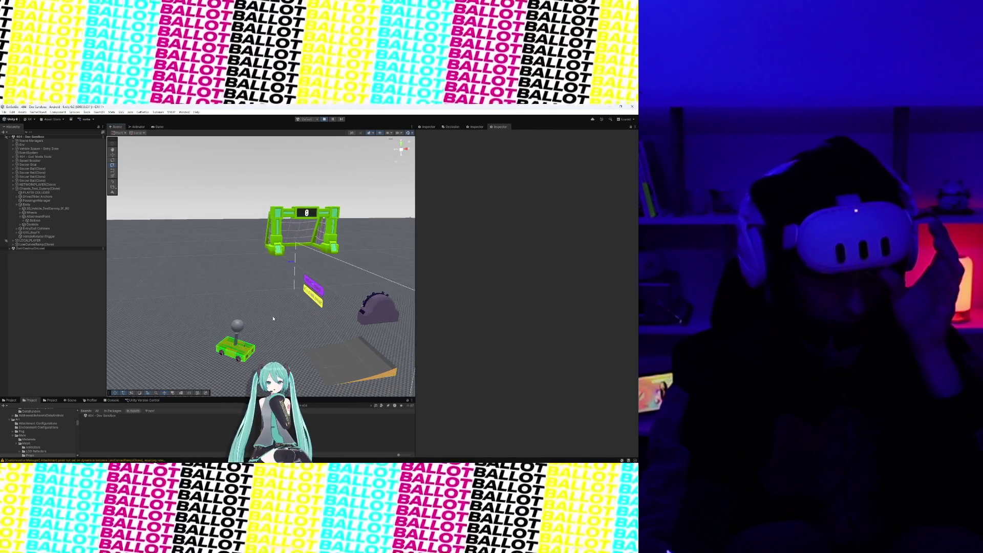
click(157, 127)
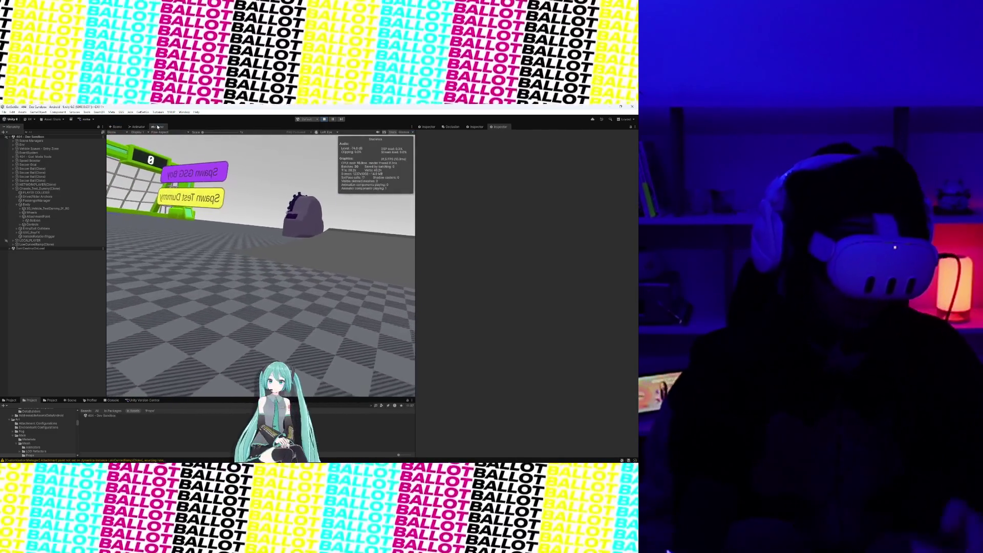